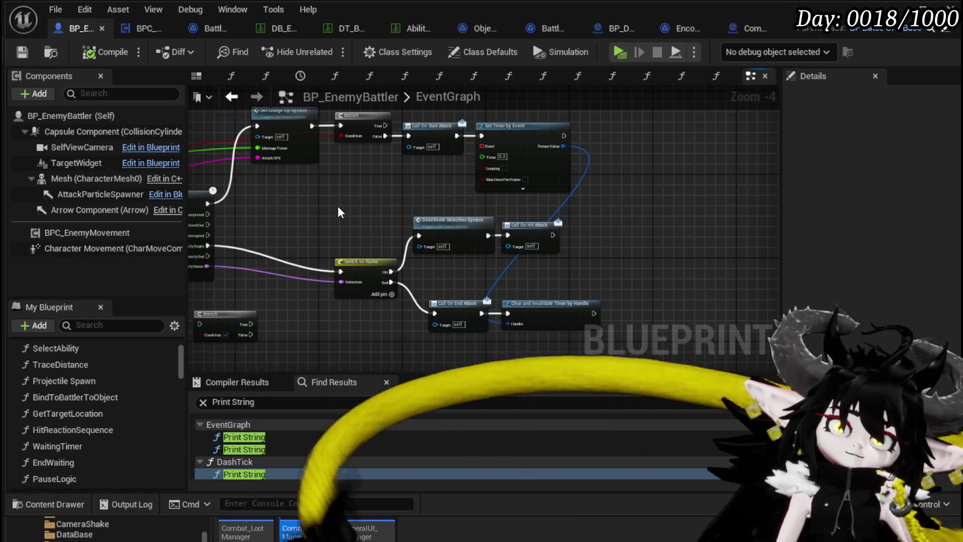
Pan across the EventGraph to review the Animation Chooser, GET, Branch and Print String nodes
mouse_move(338, 211)
left_mouse_down()
mouse_move(747, 222)
mouse_move(383, 215)
mouse_move(574, 214)
mouse_move(501, 214)
left_mouse_up()
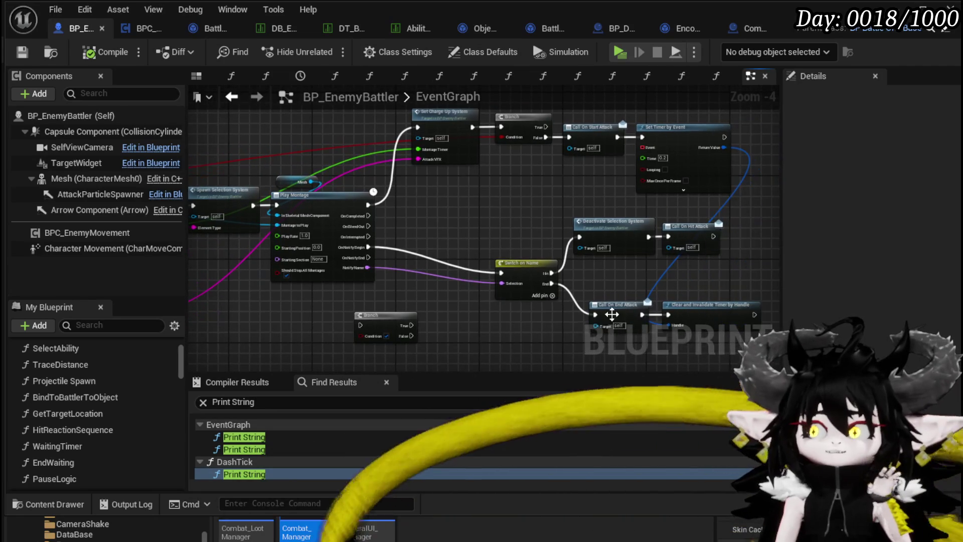
mouse_move(381, 226)
left_mouse_down()
mouse_move(509, 228)
mouse_move(609, 291)
mouse_move(586, 291)
mouse_move(504, 241)
mouse_move(444, 249)
left_mouse_up()
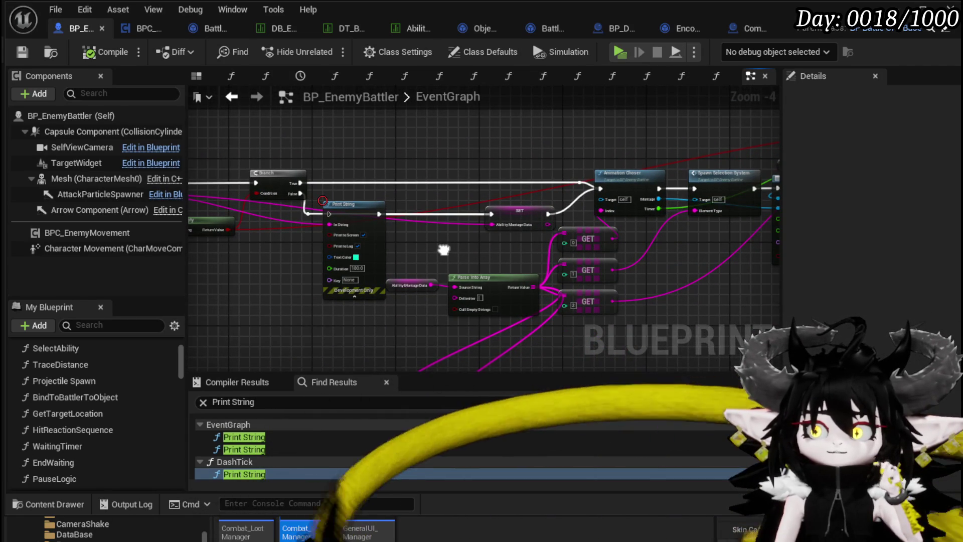
mouse_move(481, 251)
left_mouse_down()
mouse_move(575, 255)
mouse_move(408, 260)
mouse_move(478, 253)
left_mouse_up()
scroll(478, 253, "up", 3)
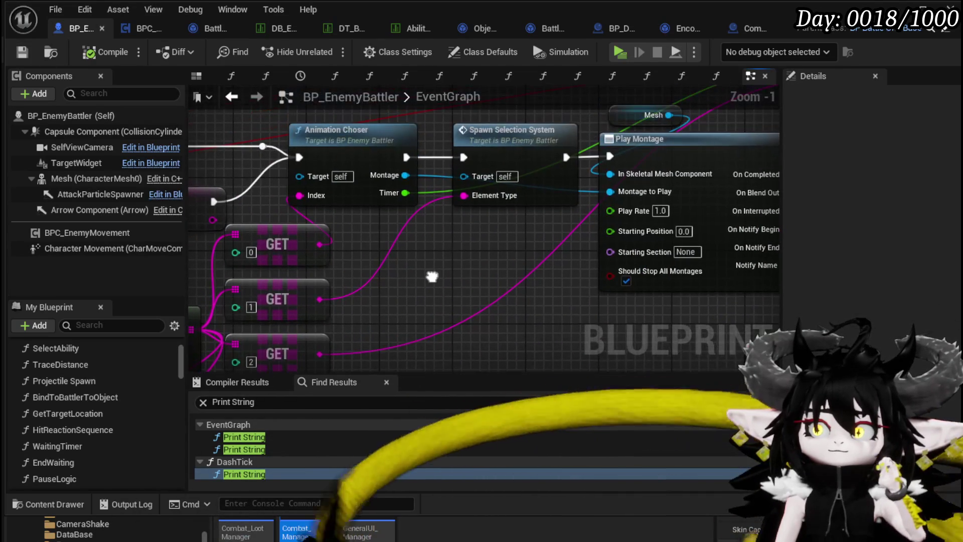
scroll(433, 275, "down", 1)
Open the EndWaiting function graph from the My Blueprint functions list
mouse_move(433, 276)
left_mouse_down()
mouse_move(191, 292)
mouse_move(30, 351)
left_mouse_up()
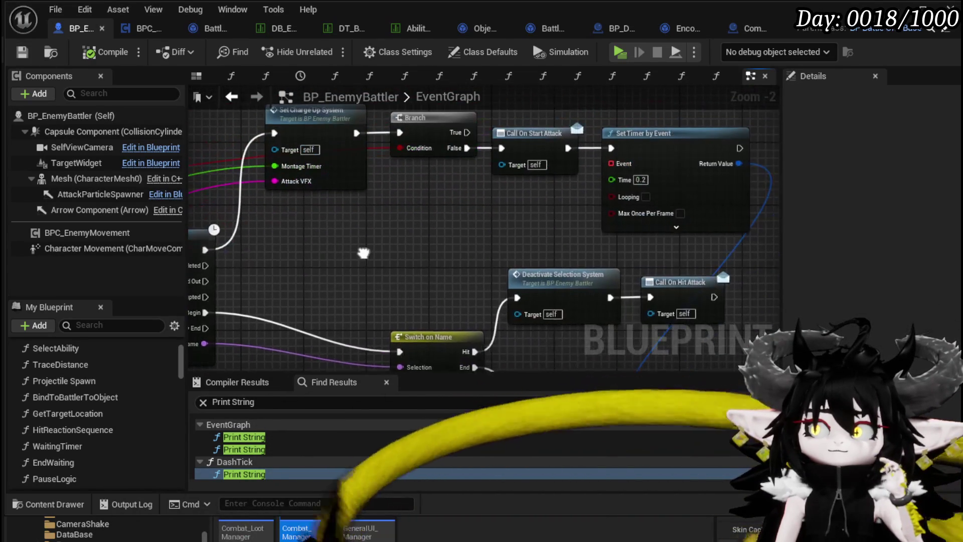
scroll(108, 418, "down", 1)
scroll(107, 419, "down", 2)
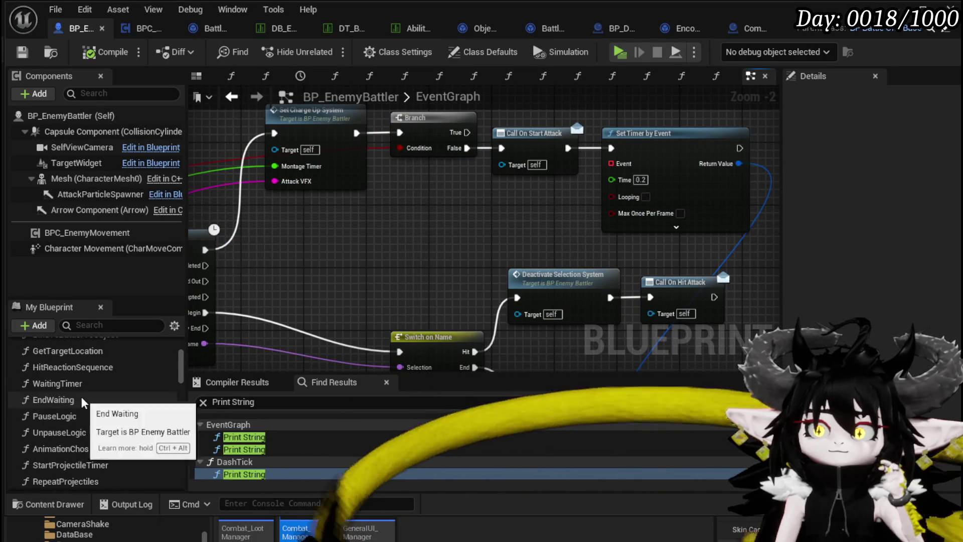
double_click(81, 396)
left_click(77, 384)
Open WaitingTimer and inspect the SET node that stores the timer handle in ActiveTimer
double_click(77, 383)
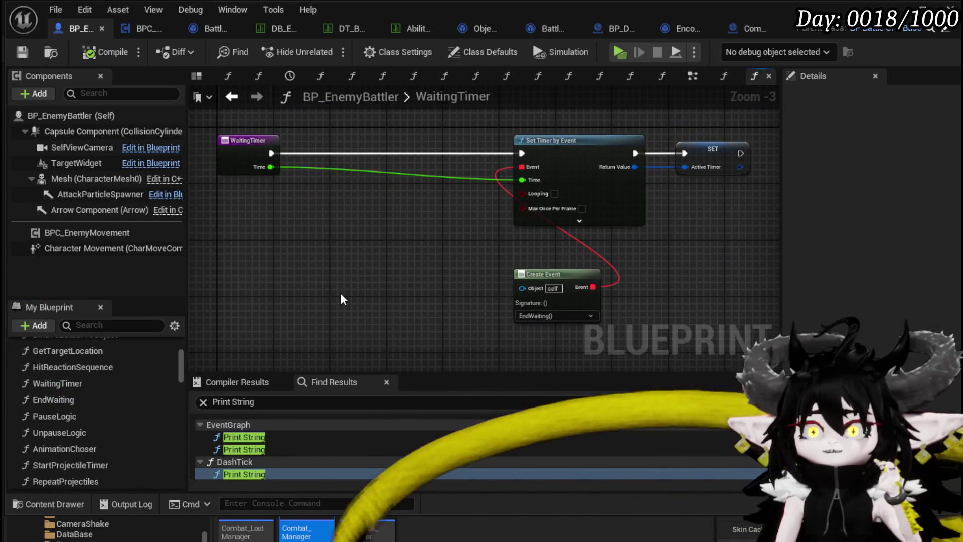
mouse_move(208, 266)
left_mouse_down()
mouse_move(651, 122)
mouse_move(712, 120)
left_mouse_up()
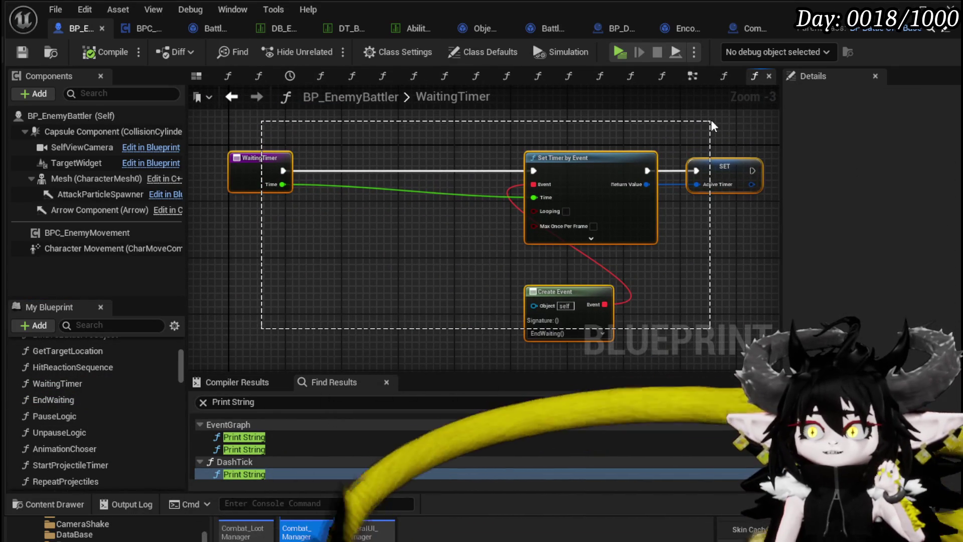
mouse_move(428, 283)
left_mouse_down()
mouse_move(436, 272)
mouse_move(331, 269)
left_mouse_up()
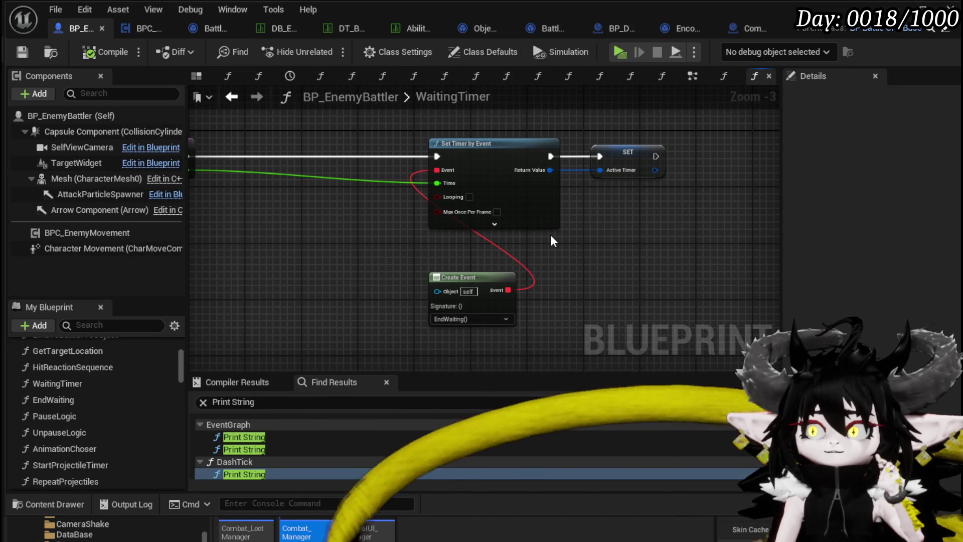
scroll(604, 188, "up", 3)
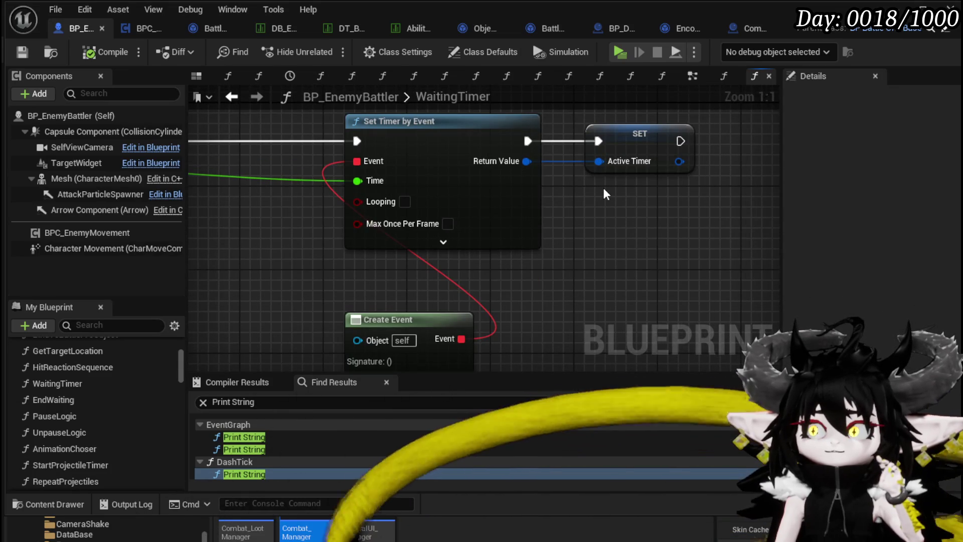
scroll(603, 188, "down", 2)
left_click(622, 164)
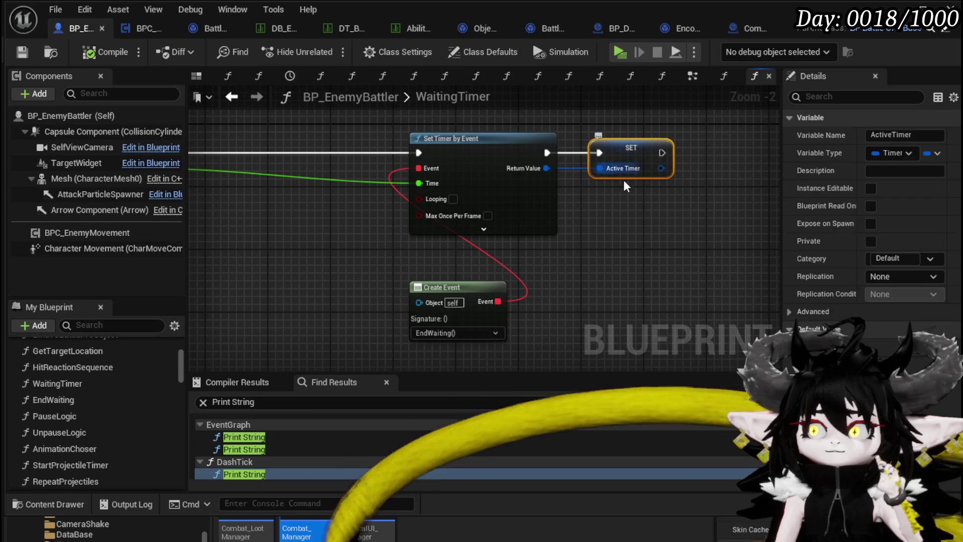
Rename the ActiveTimer variable to AbilityTimer and recompile the Blueprint
left_click(923, 135)
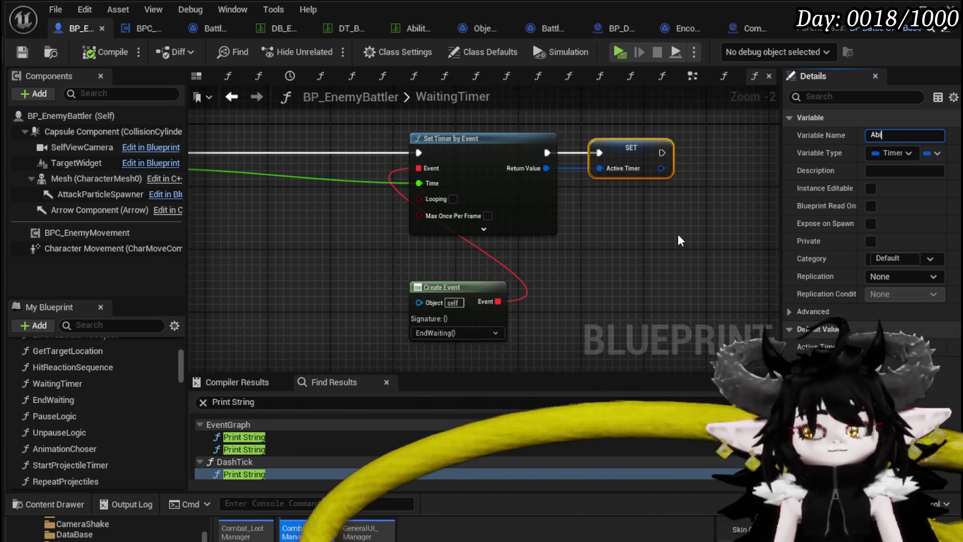
type("lityTim")
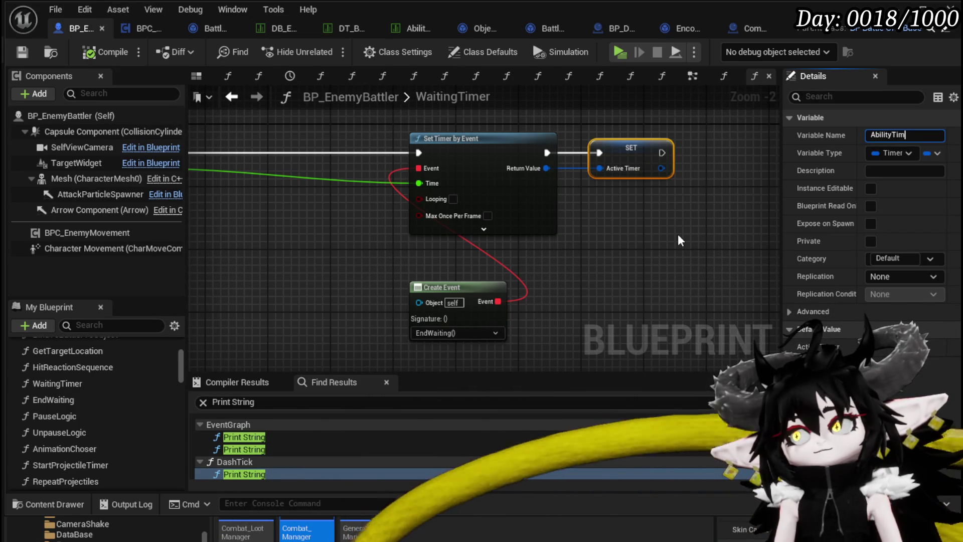
type("er")
key("Return")
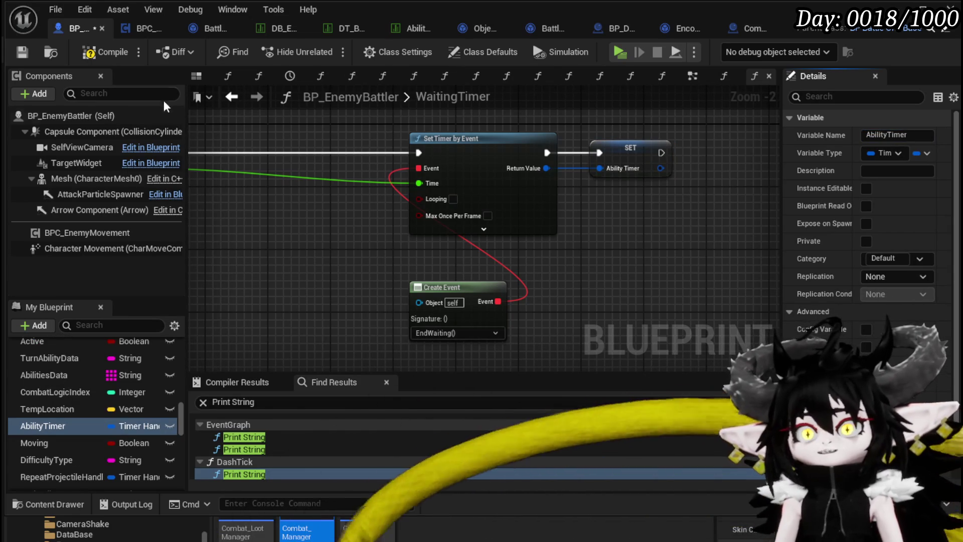
left_click(109, 50)
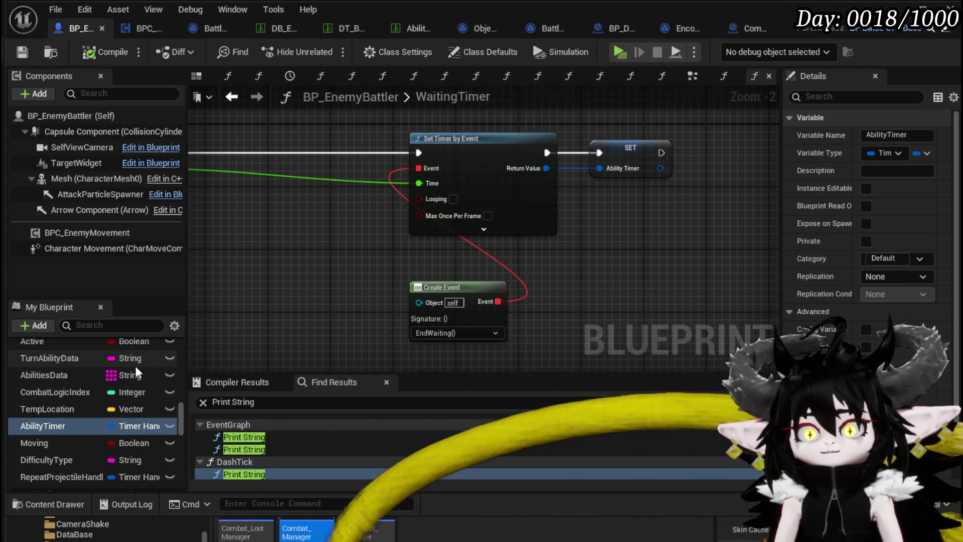
Reselect the WaitingTimer, Set Timer by Event and SET nodes
scroll(136, 372, "up", 3)
scroll(134, 366, "up", 3)
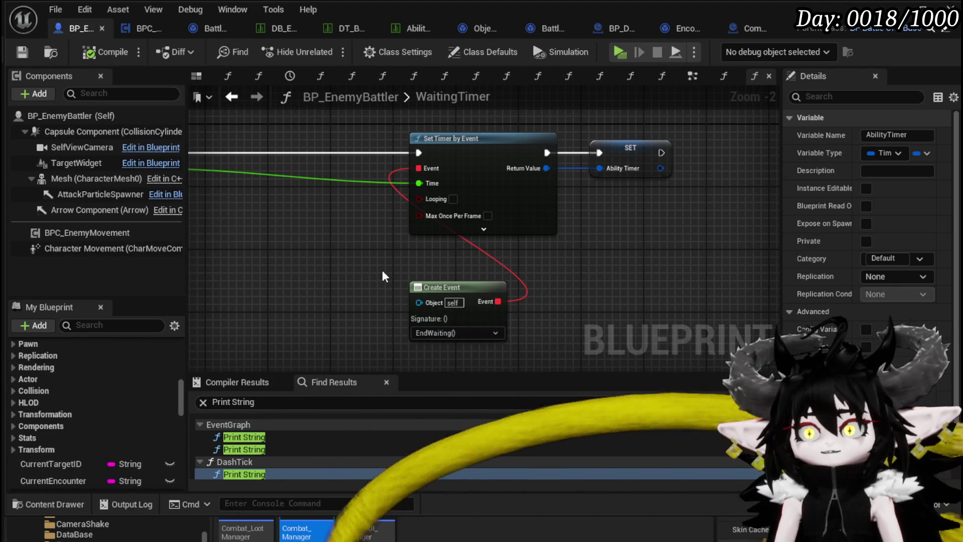
scroll(383, 276, "down", 1)
mouse_move(266, 351)
left_mouse_down()
mouse_move(766, 82)
mouse_move(715, 187)
left_mouse_up()
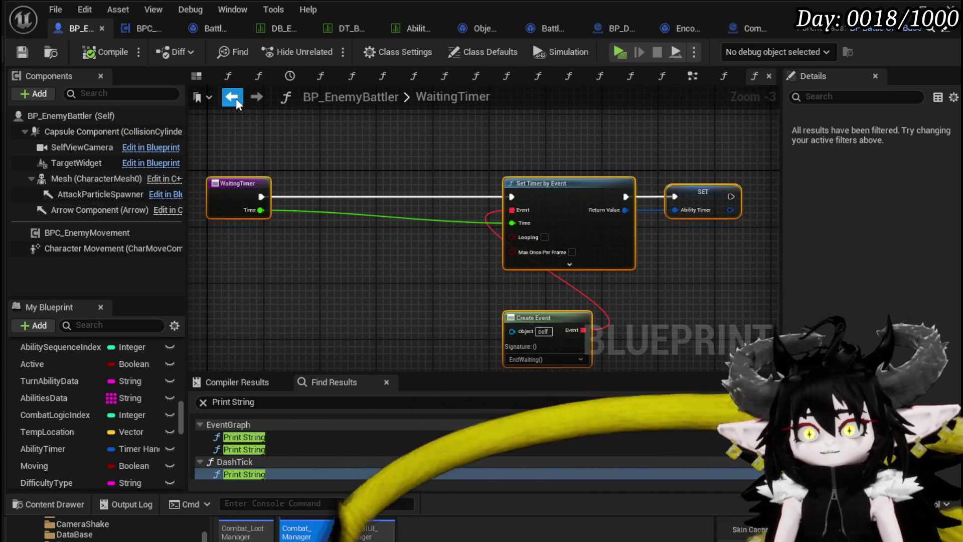
Return to the EventGraph with Set Timer by Event in view
left_click(233, 97)
scroll(102, 380, "up", 10)
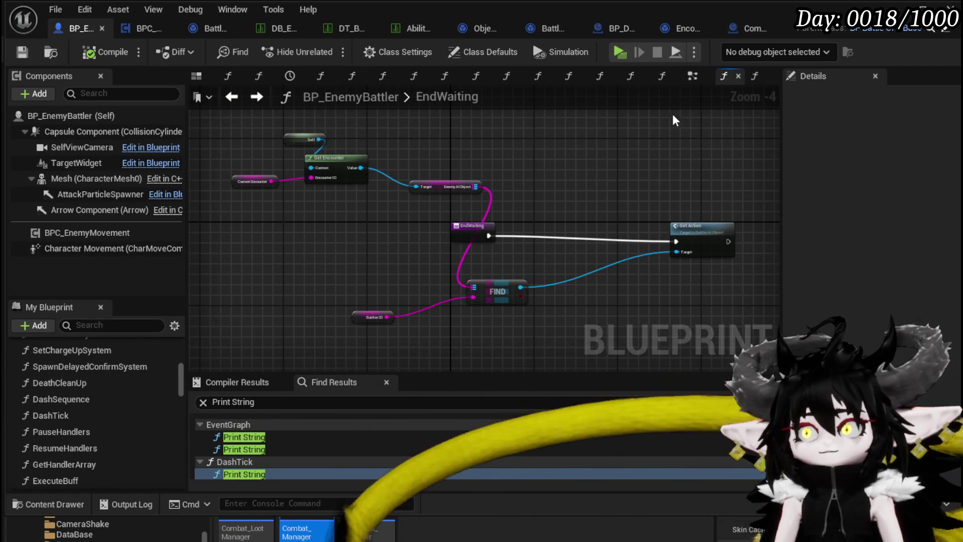
left_click(692, 75)
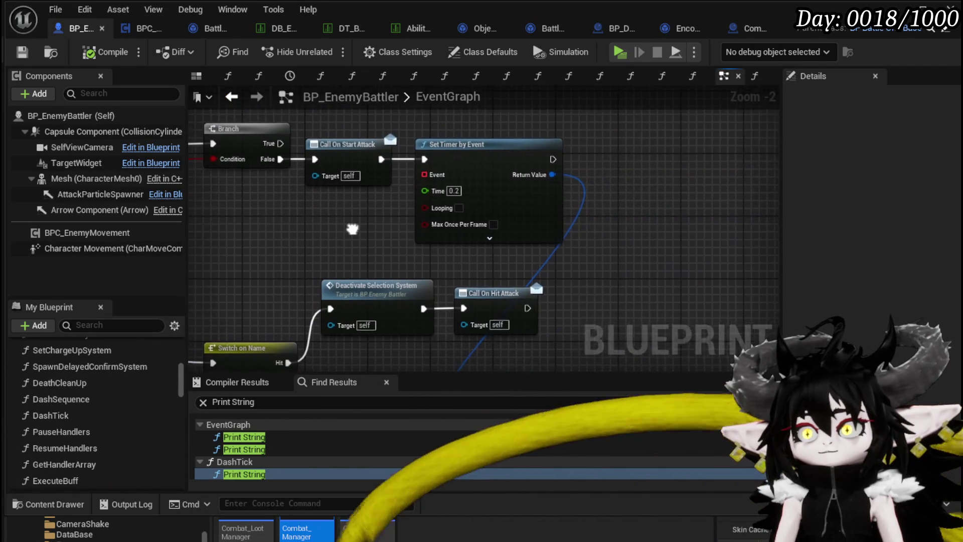
left_click_drag(467, 134, 481, 134)
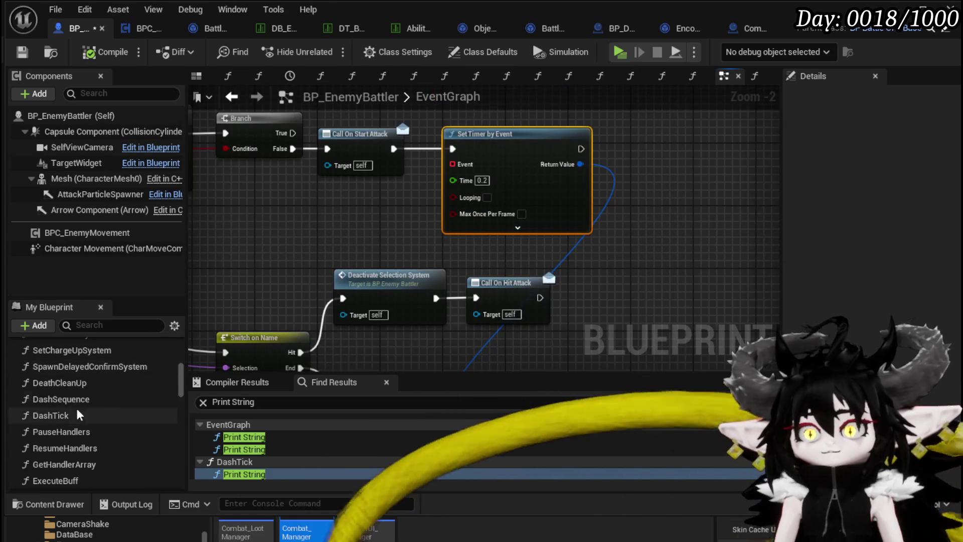
scroll(93, 393, "down", 3)
scroll(92, 393, "up", 5)
scroll(93, 393, "up", 2)
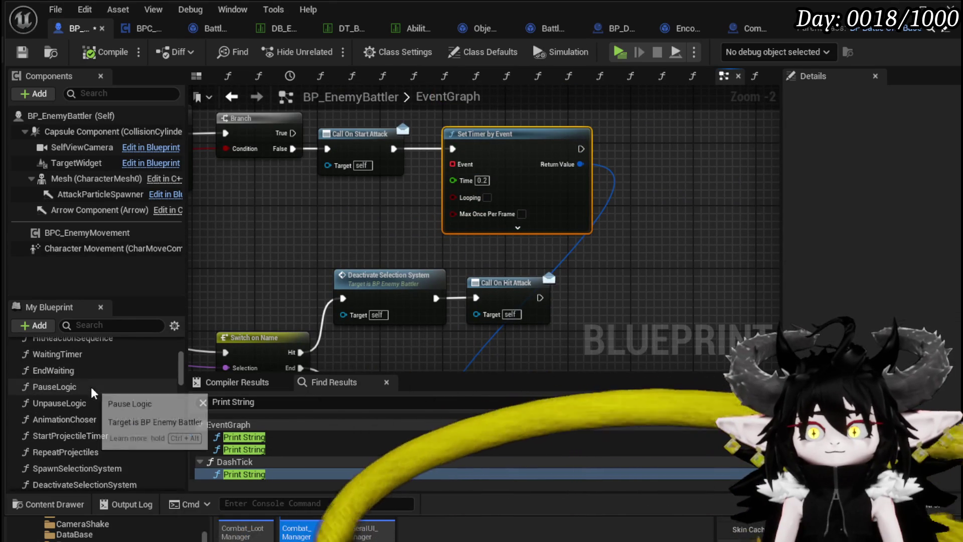
Add a Waiting Timer call node beside Set Timer by Event
left_click(153, 359)
mouse_move(153, 358)
left_mouse_down()
mouse_move(653, 151)
mouse_move(642, 123)
left_mouse_up()
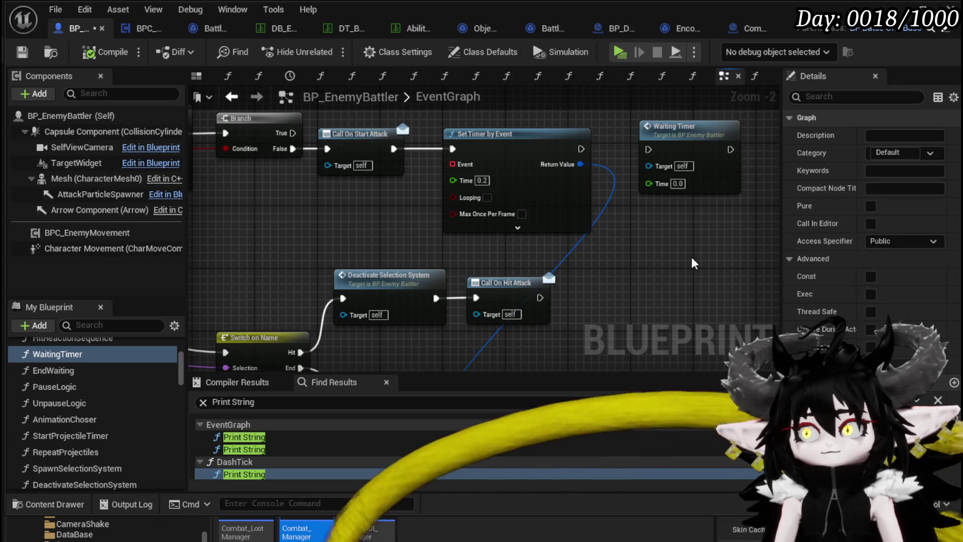
left_click(736, 170)
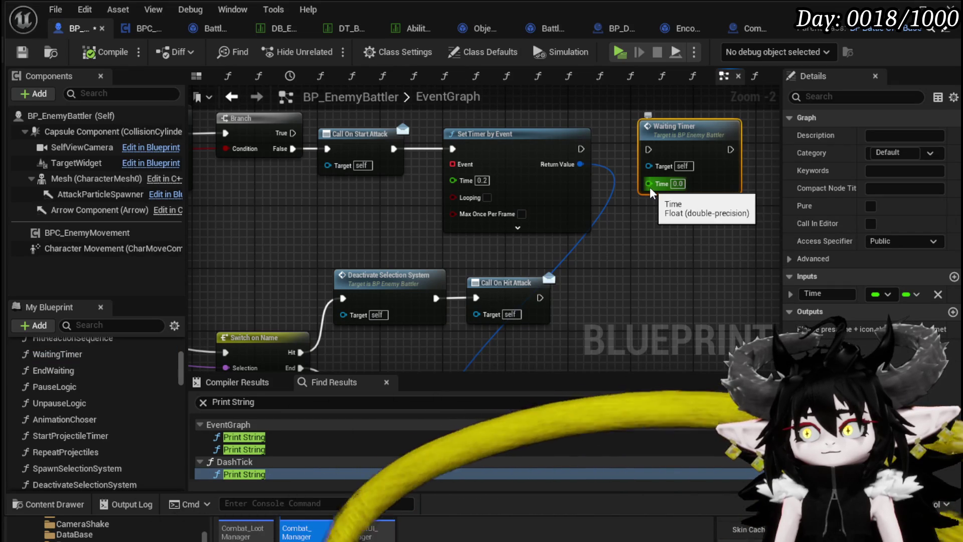
left_click_drag(520, 157, 496, 172)
mouse_move(445, 122)
left_mouse_down()
mouse_move(563, 277)
mouse_move(727, 245)
left_mouse_up()
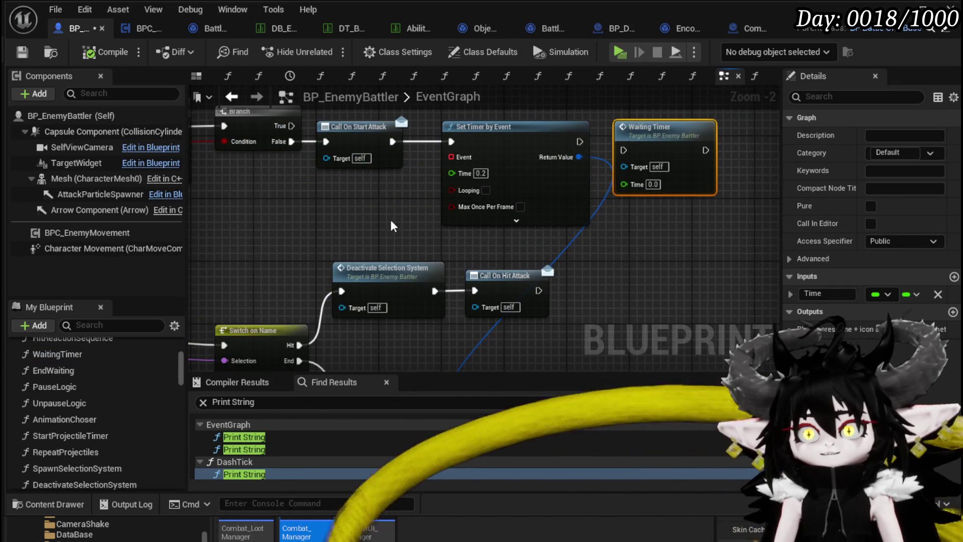
left_click_drag(382, 224, 419, 266)
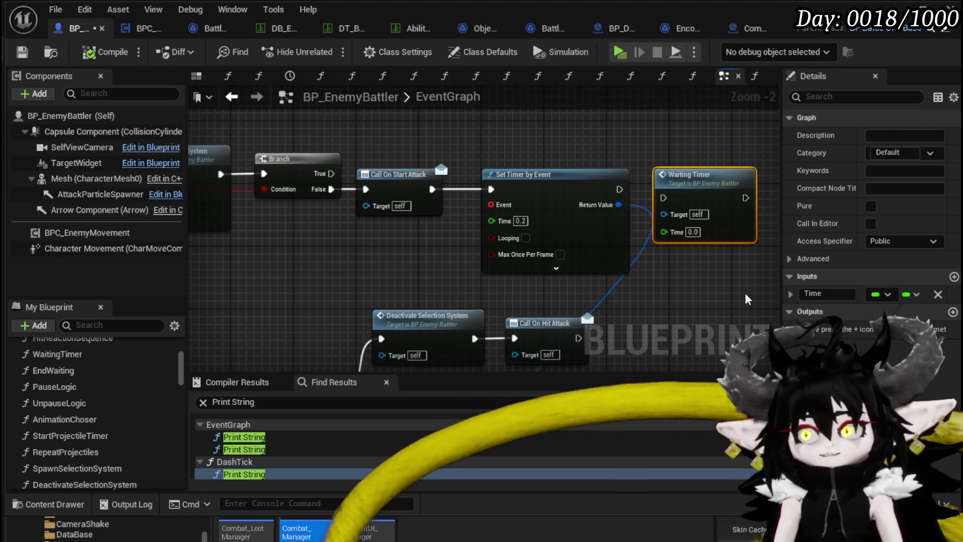
Delete the Waiting Timer node again, recompile, and open EndWaiting
key("Delete")
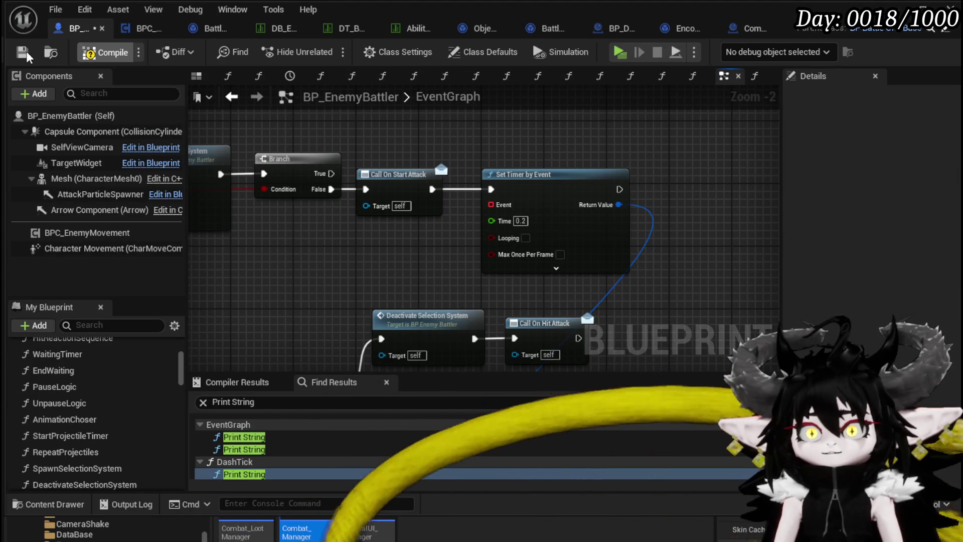
left_click(28, 56)
left_click_drag(371, 278, 327, 137)
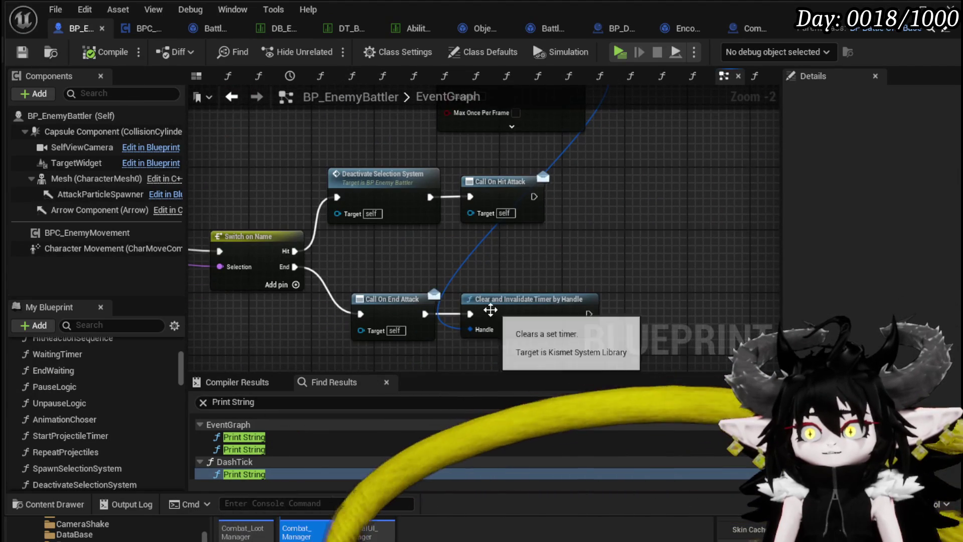
double_click(76, 373)
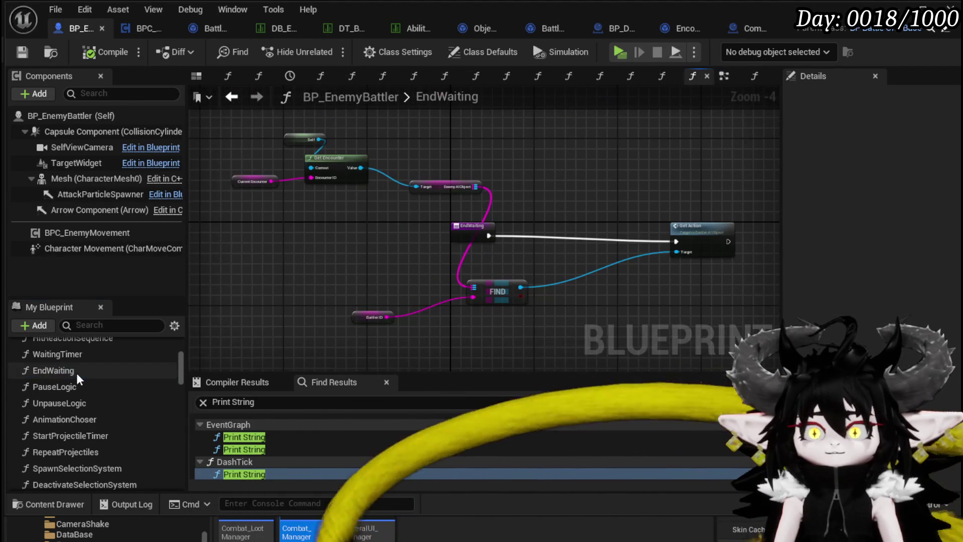
Move the EndWaiting entry node left to make room for new nodes
left_click_drag(461, 236, 415, 240)
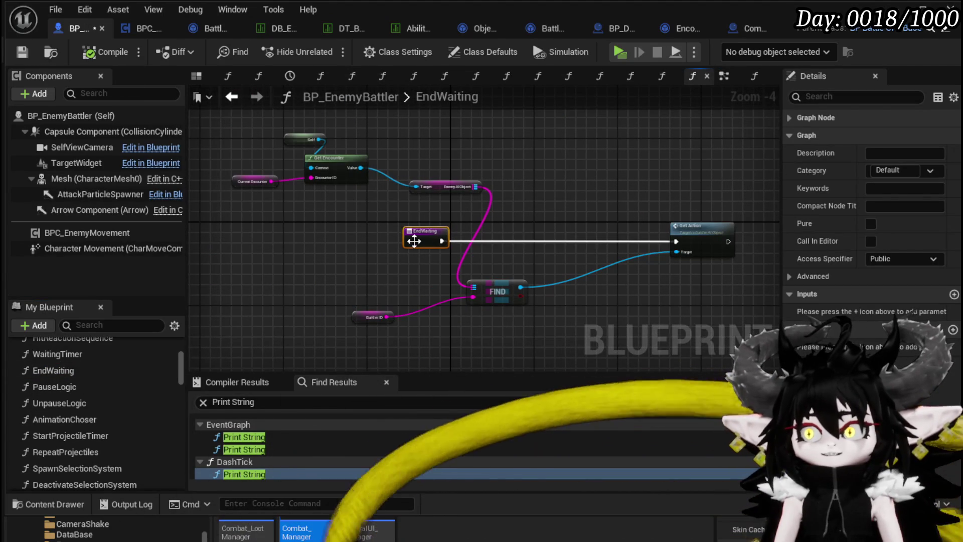
left_click(542, 260)
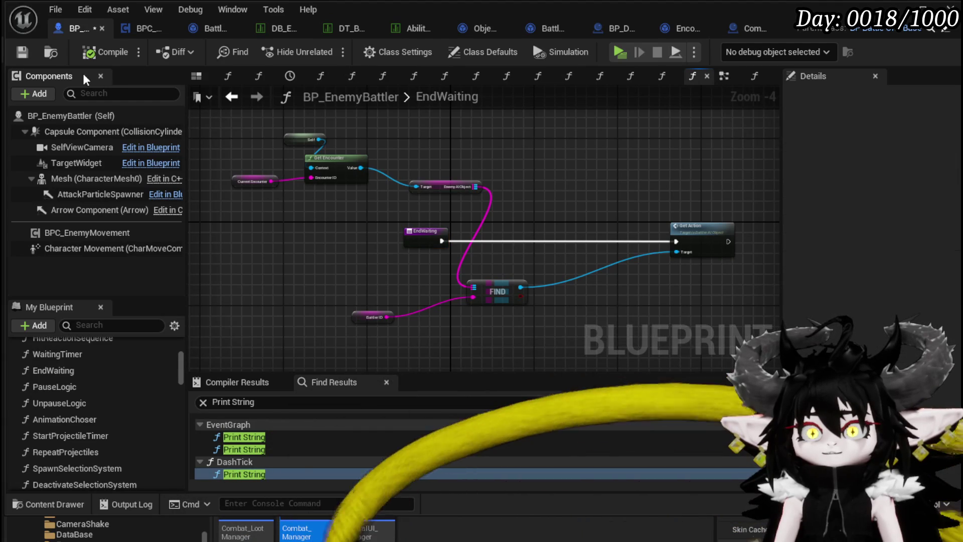
scroll(417, 210, "up", 2)
left_click_drag(432, 216, 327, 217)
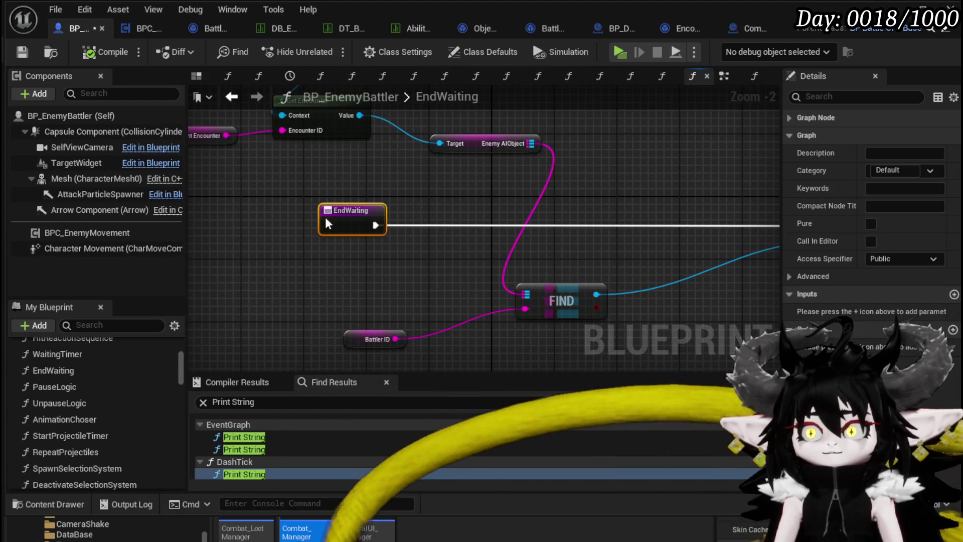
left_click_drag(501, 214, 458, 213)
scroll(79, 390, "down", 5)
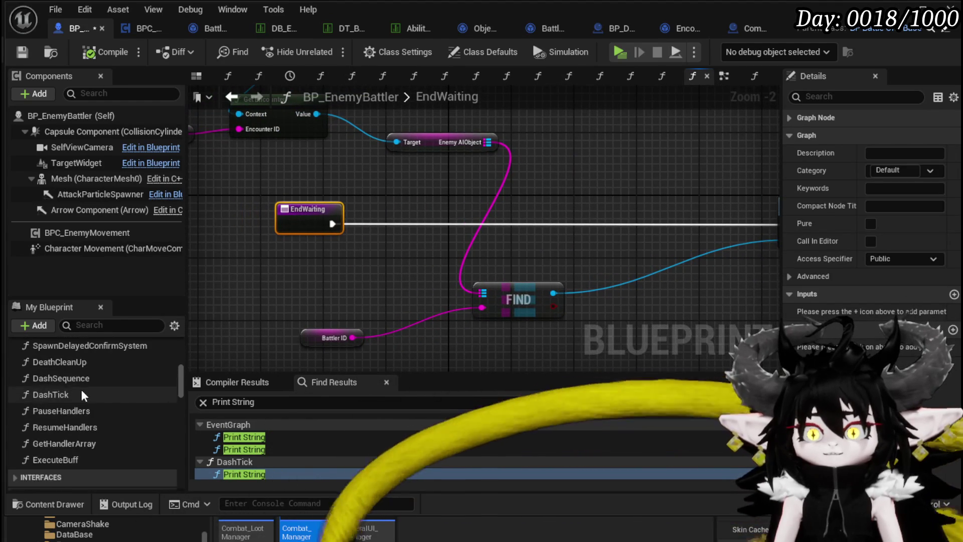
scroll(91, 387, "down", 4)
scroll(92, 386, "up", 4)
scroll(91, 386, "up", 3)
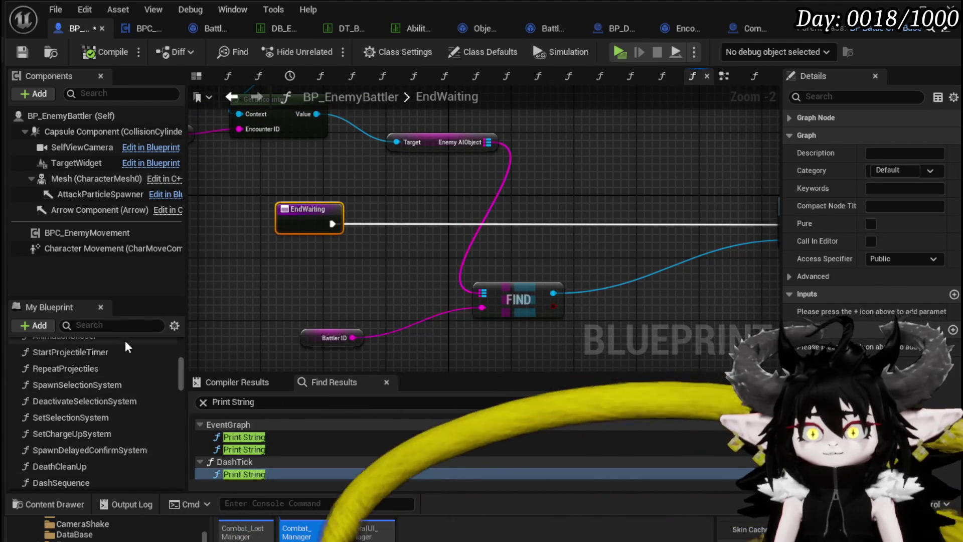
scroll(97, 357, "up", 5)
Add a Get Ability Timer feeding Clear and Invalidate Timer by Handle right after EndWaiting
right_click(283, 172)
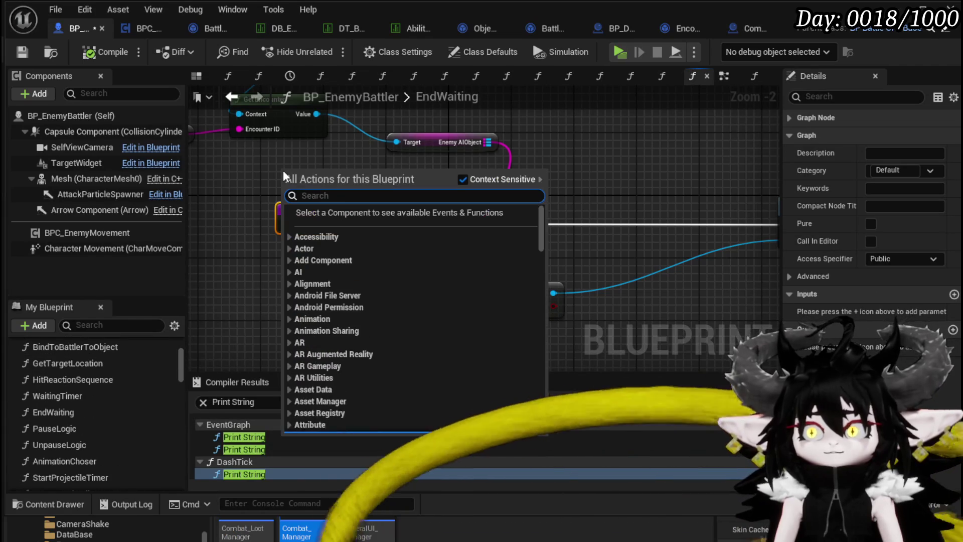
type("get ab")
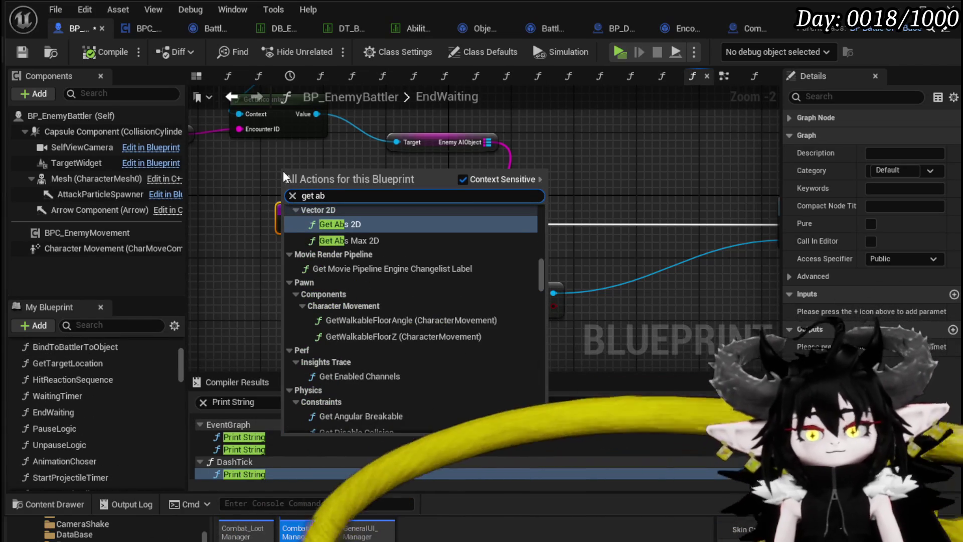
type("ility Timer")
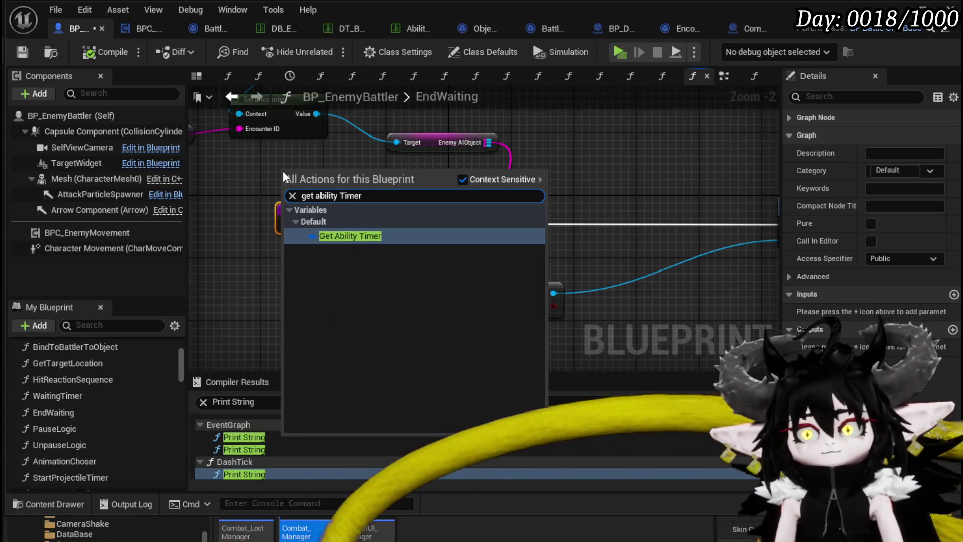
left_click(320, 235)
left_click_drag(330, 173, 390, 188)
type("Clear")
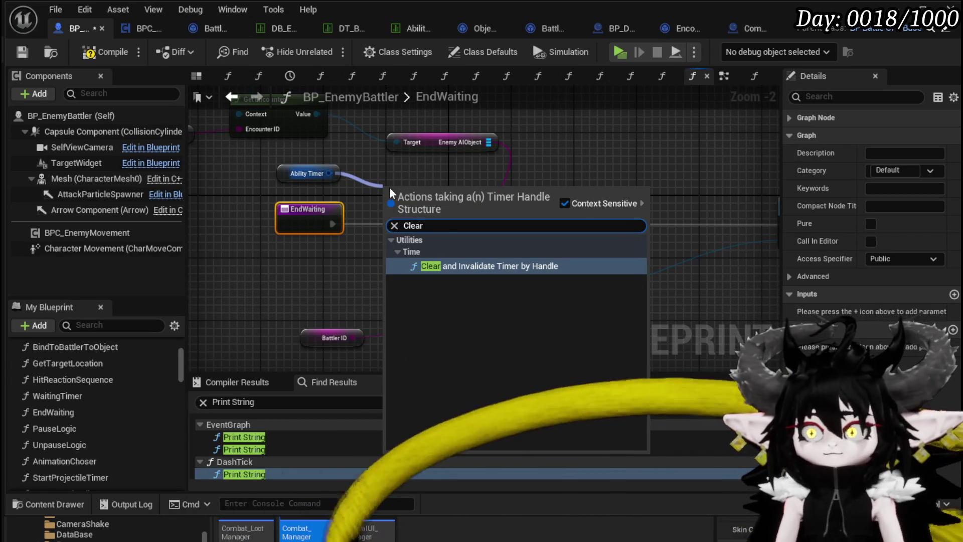
left_click(448, 267)
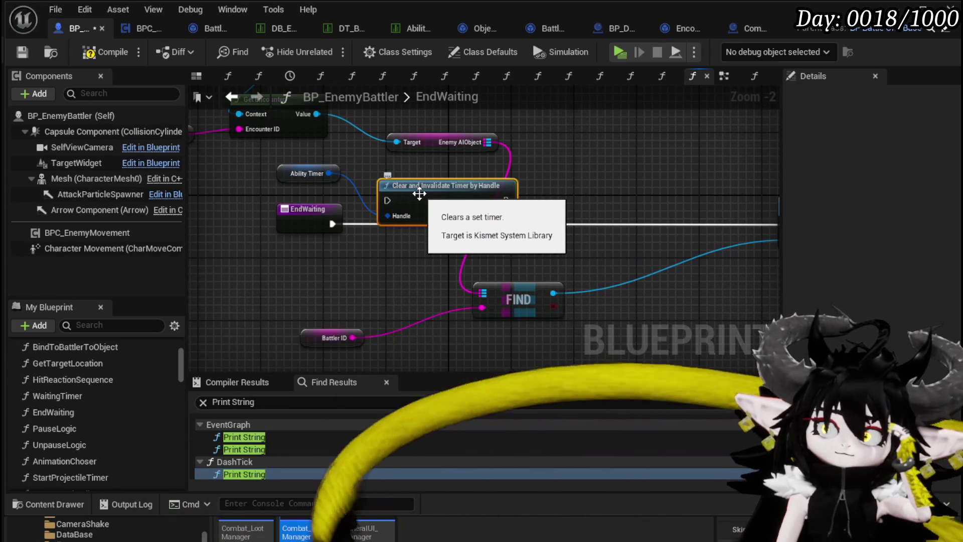
mouse_move(419, 194)
left_mouse_down()
mouse_move(404, 218)
mouse_move(376, 227)
mouse_move(643, 228)
left_mouse_up()
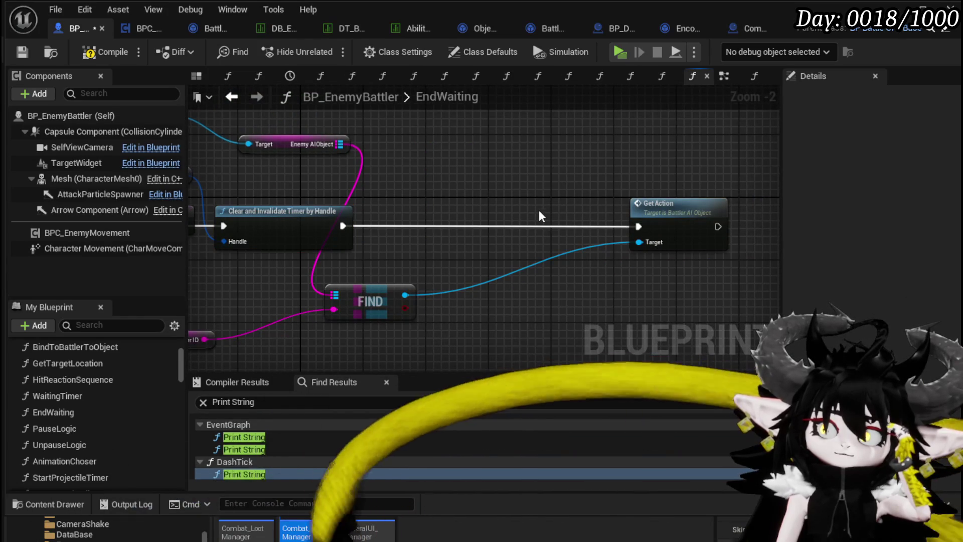
Compile the Blueprint and return to the EventGraph
left_click(27, 51)
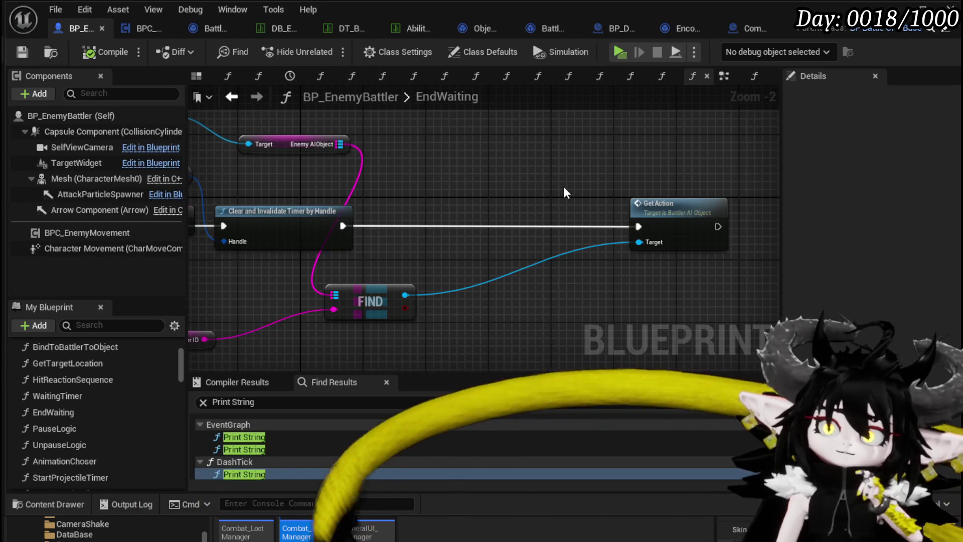
left_click_drag(564, 187, 661, 193)
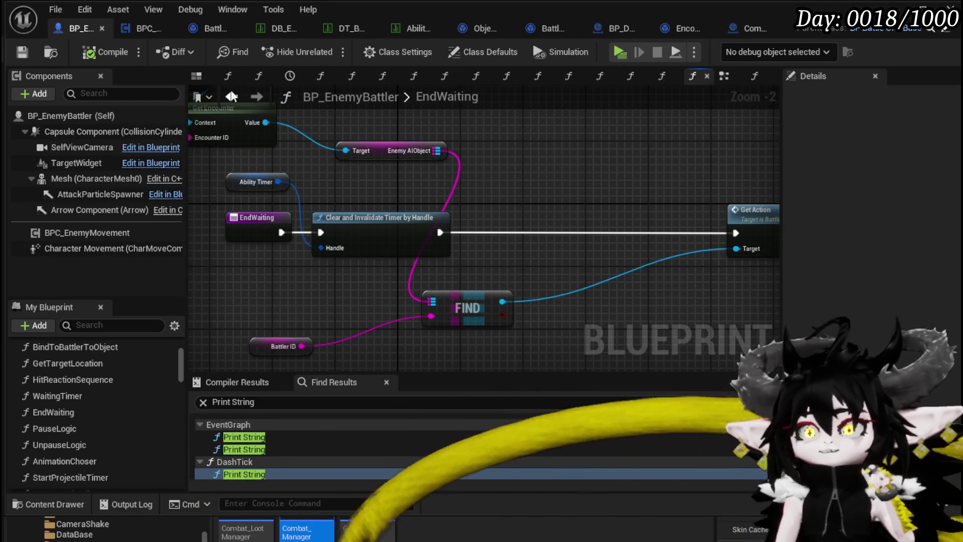
left_click(232, 97)
Add an End Waiting call and delete the timer-clearing and Set Timer by Event nodes
scroll(670, 236, "down", 1)
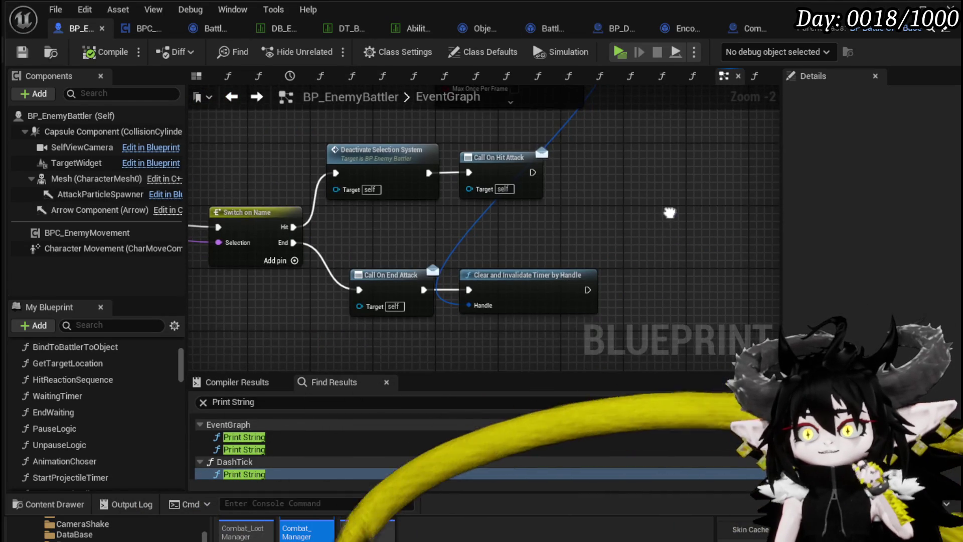
mouse_move(53, 412)
left_mouse_down()
mouse_move(547, 323)
mouse_move(464, 296)
left_mouse_up()
left_click_drag(495, 224, 527, 269)
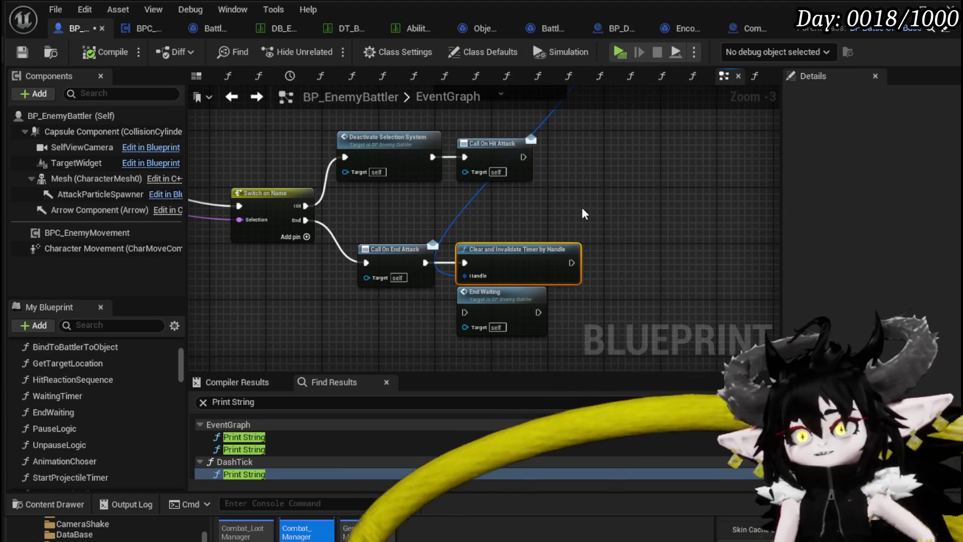
key("Delete")
left_click_drag(582, 207, 560, 304)
left_click(457, 152)
key("Delete")
Wire Call On End Attack into End Waiting and compile
mouse_move(403, 358)
left_mouse_down()
mouse_move(403, 274)
mouse_move(415, 266)
left_mouse_up()
left_click_drag(456, 316, 455, 315)
mouse_move(477, 306)
left_mouse_down()
mouse_move(494, 269)
mouse_move(470, 262)
left_mouse_up()
left_click(421, 212)
left_click_drag(421, 213, 761, 245)
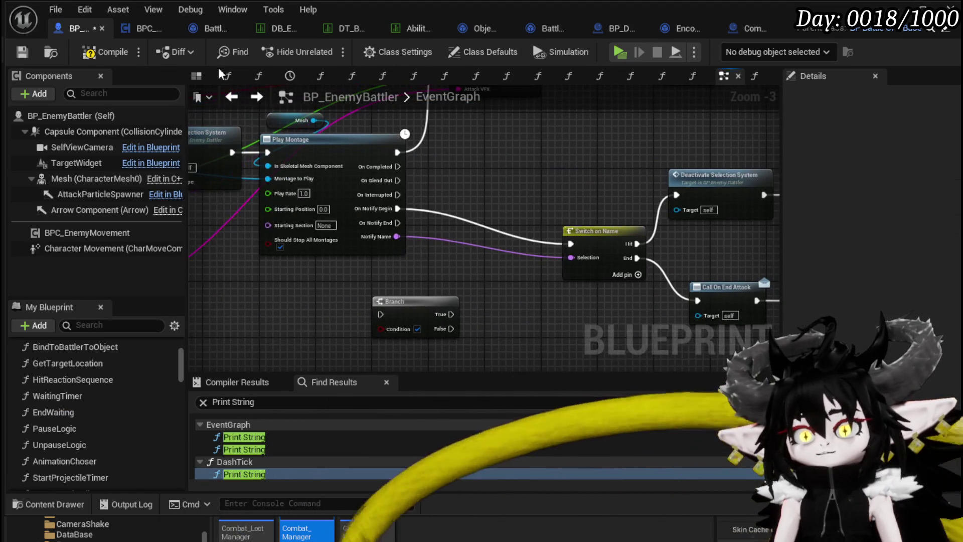
left_click(101, 51)
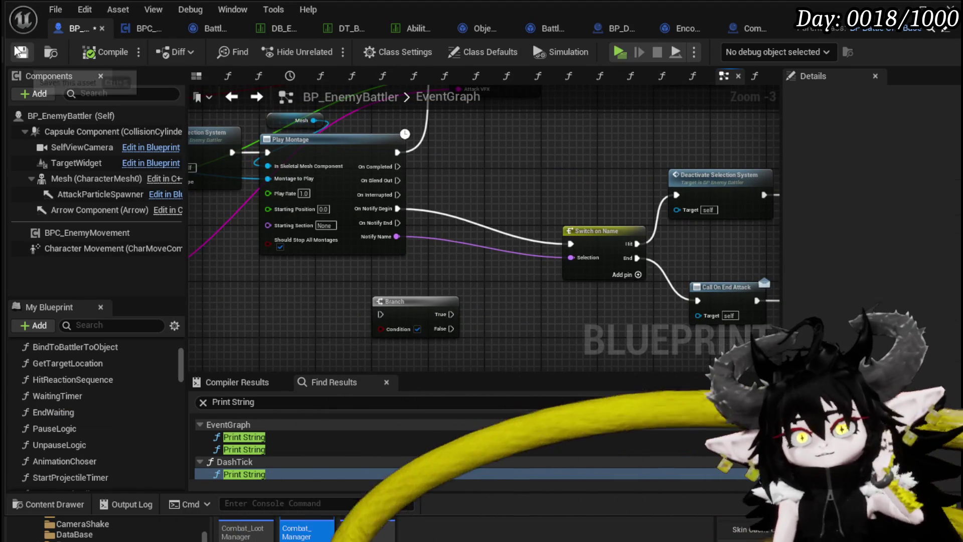
Line the End Waiting node up with Call On End Attack
mouse_move(519, 193)
left_mouse_down()
mouse_move(589, 189)
mouse_move(502, 150)
mouse_move(398, 124)
mouse_move(696, 137)
mouse_move(502, 139)
mouse_move(441, 161)
left_mouse_up()
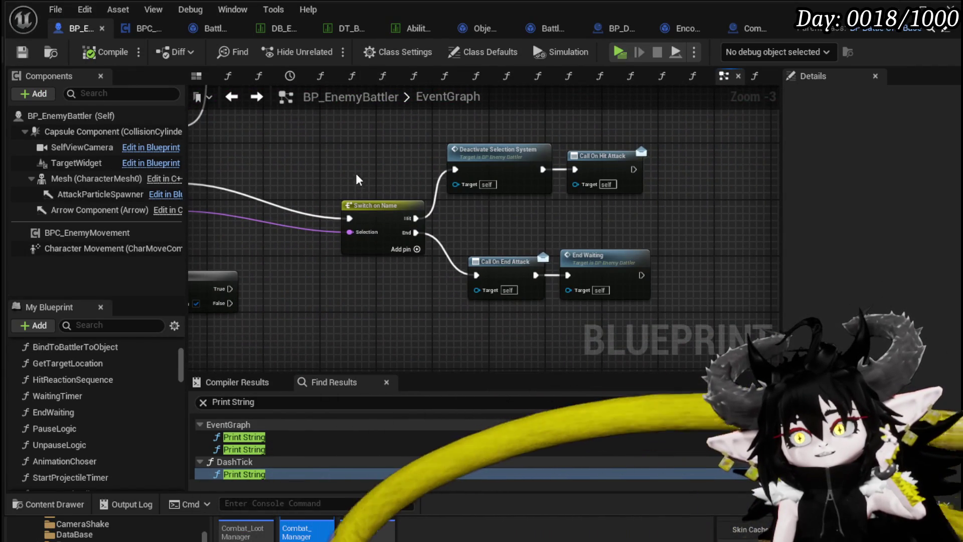
left_click_drag(357, 164, 593, 276)
left_click_drag(557, 234, 650, 297)
mouse_move(594, 263)
left_mouse_down()
mouse_move(640, 242)
mouse_move(609, 263)
left_mouse_up()
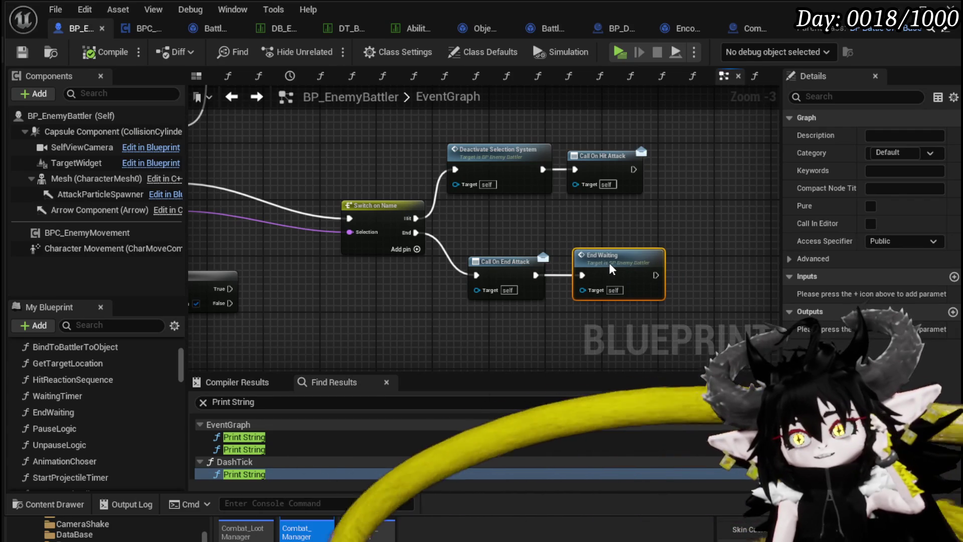
left_click(560, 229)
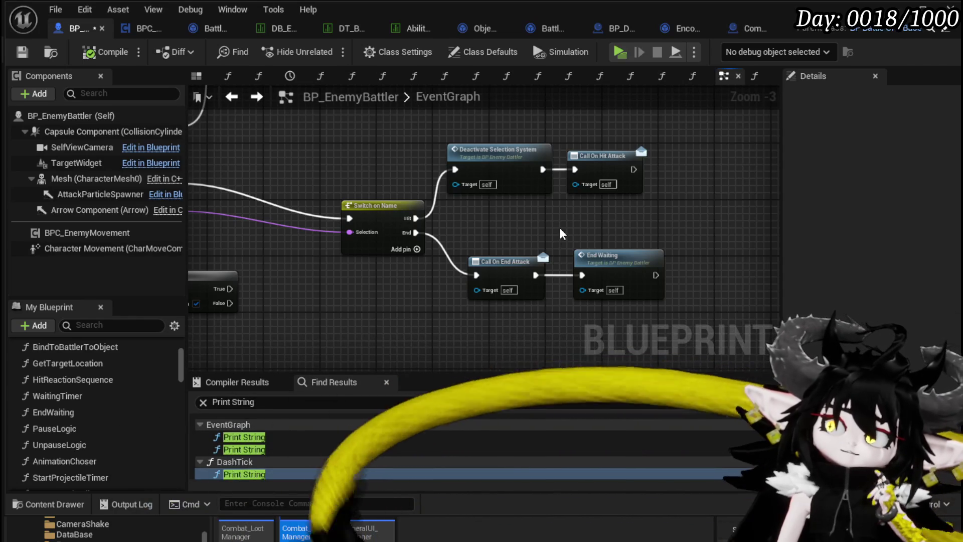
Pan the EventGraph to review the Print String, Parse Into Array and Play Montage nodes
key("alt+Left")
mouse_move(561, 198)
left_mouse_down()
mouse_move(513, 248)
mouse_move(426, 237)
mouse_move(292, 151)
mouse_move(427, 166)
mouse_move(561, 156)
mouse_move(358, 156)
mouse_move(371, 131)
left_mouse_up()
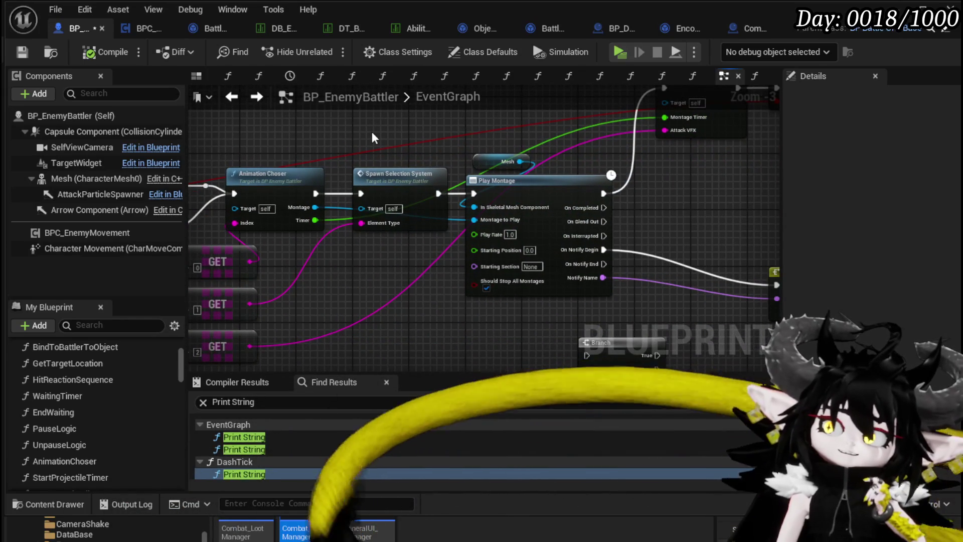
left_click_drag(372, 131, 717, 155)
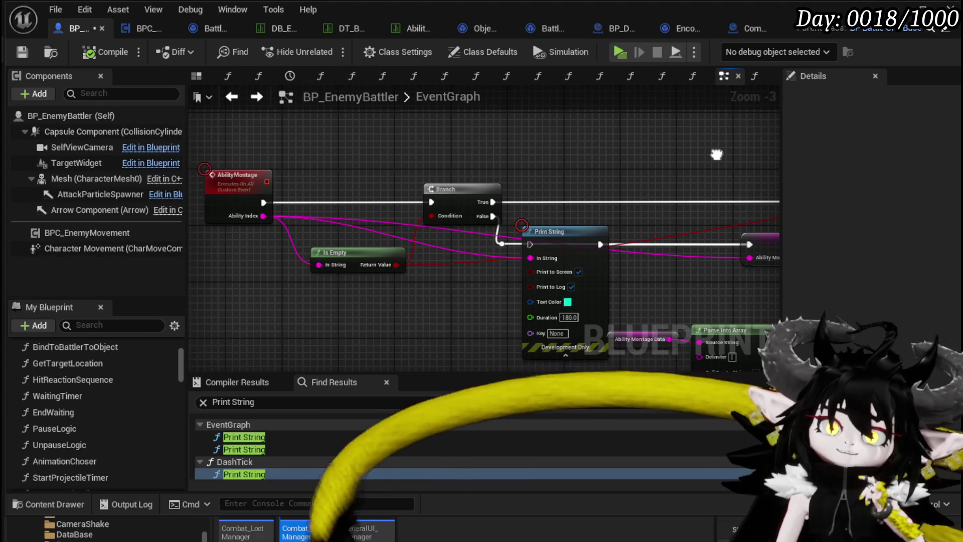
mouse_move(716, 155)
left_mouse_down()
mouse_move(268, 137)
mouse_move(520, 193)
mouse_move(620, 158)
left_mouse_up()
scroll(277, 125, "down", 2)
scroll(519, 192, "up", 2)
Nudge Call On End Attack and End Waiting left, then open the End Waiting graph
left_click(557, 251)
mouse_move(559, 252)
left_mouse_down()
mouse_move(528, 246)
mouse_move(495, 220)
mouse_move(540, 246)
left_mouse_up()
left_click_drag(429, 246, 436, 246)
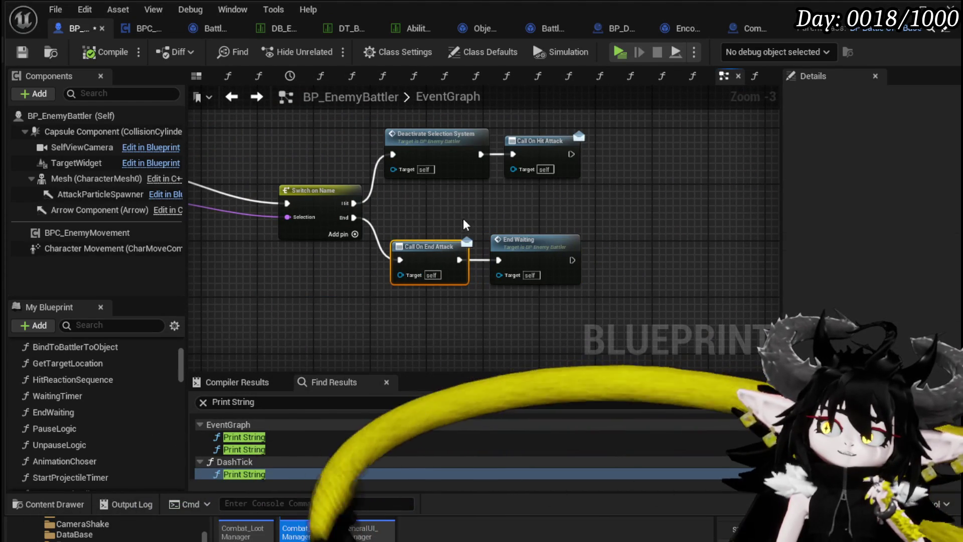
left_click(451, 229)
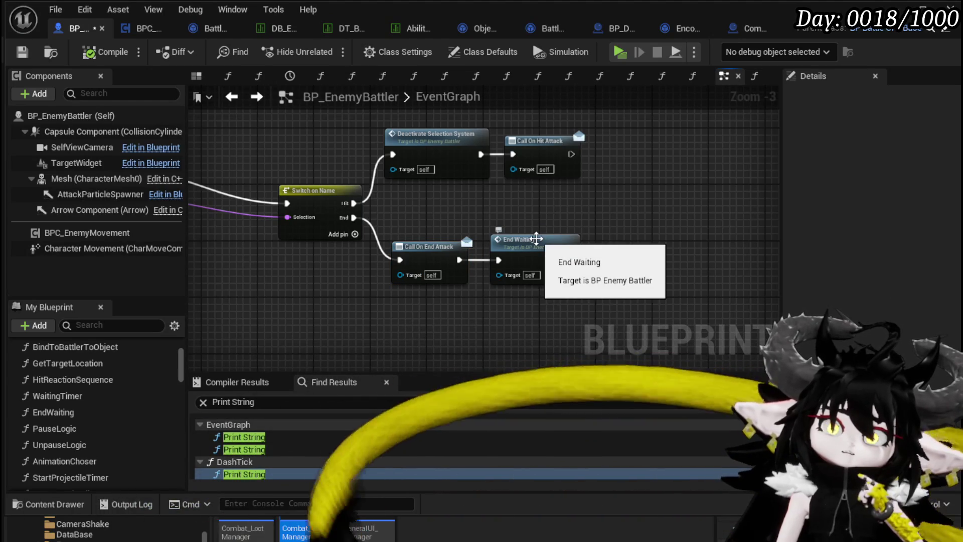
double_click(537, 237)
left_click_drag(422, 233, 517, 232)
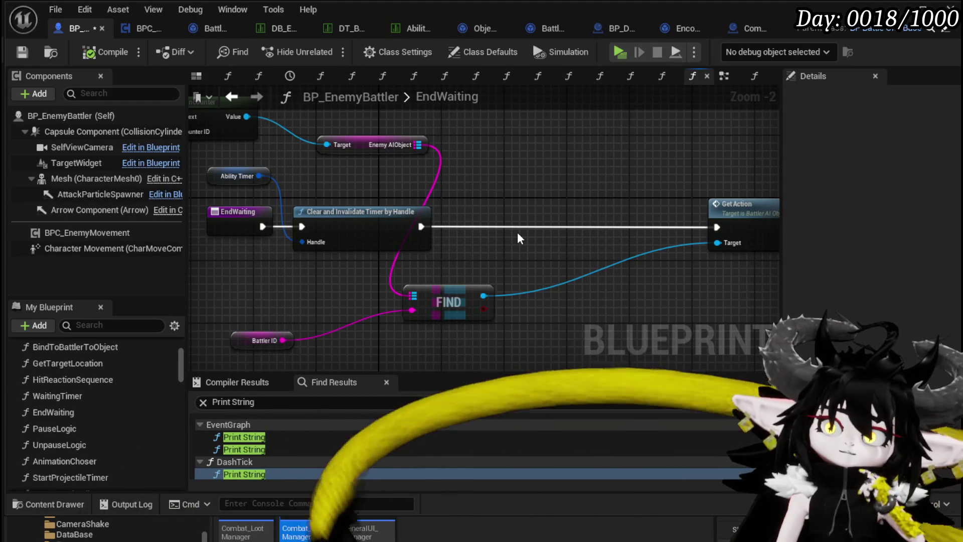
Open GetAction in BattlerAI_Object, then its EndAttack function graph
double_click(745, 201)
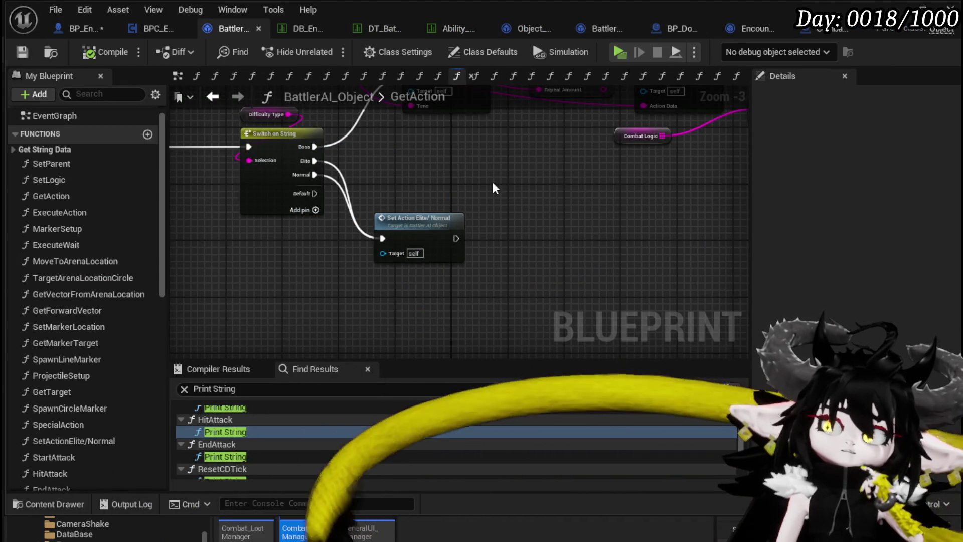
scroll(348, 209, "up", 4)
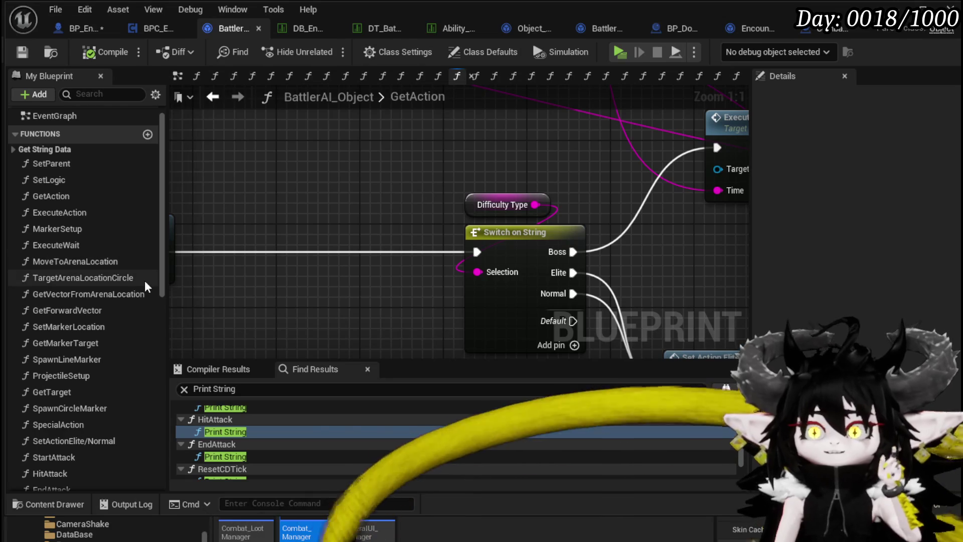
scroll(133, 296, "down", 5)
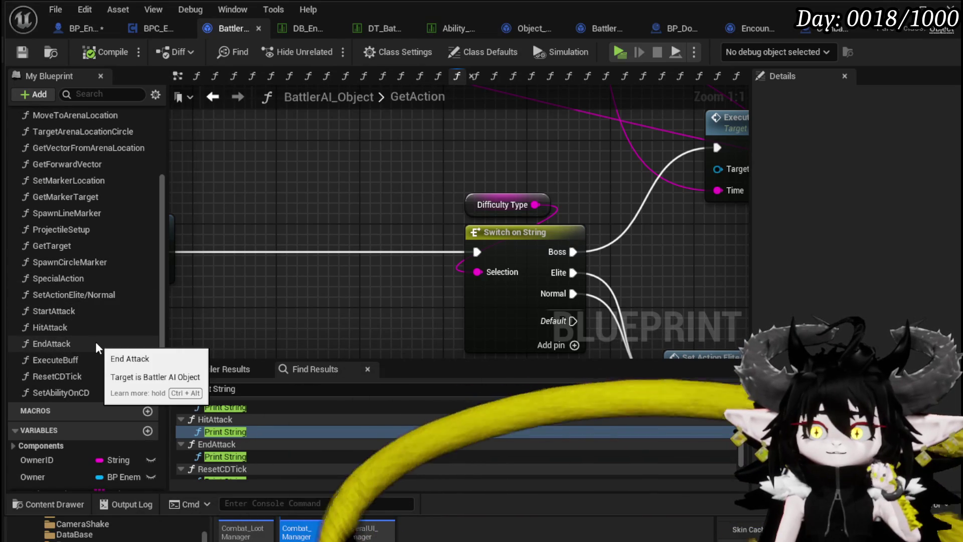
scroll(303, 308, "down", 2)
left_click_drag(303, 308, 461, 255)
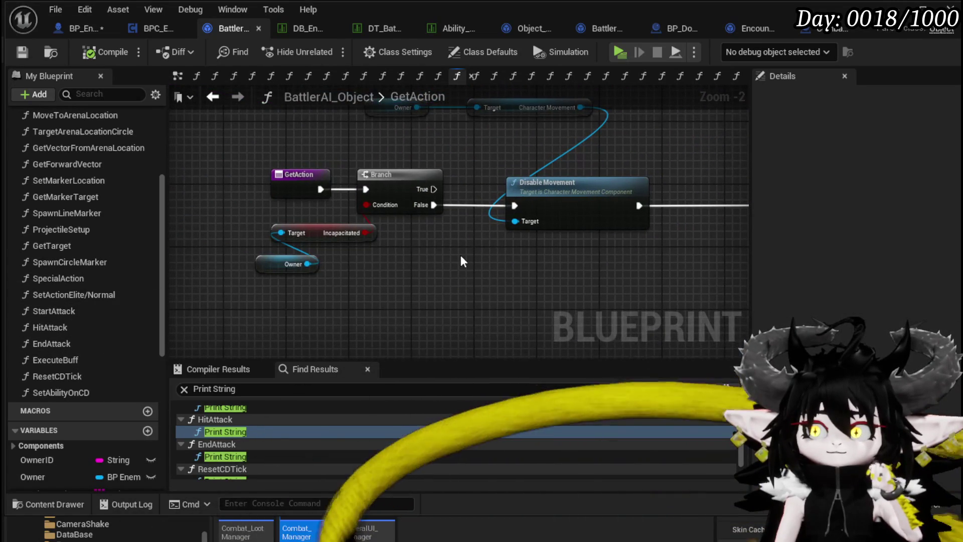
double_click(78, 335)
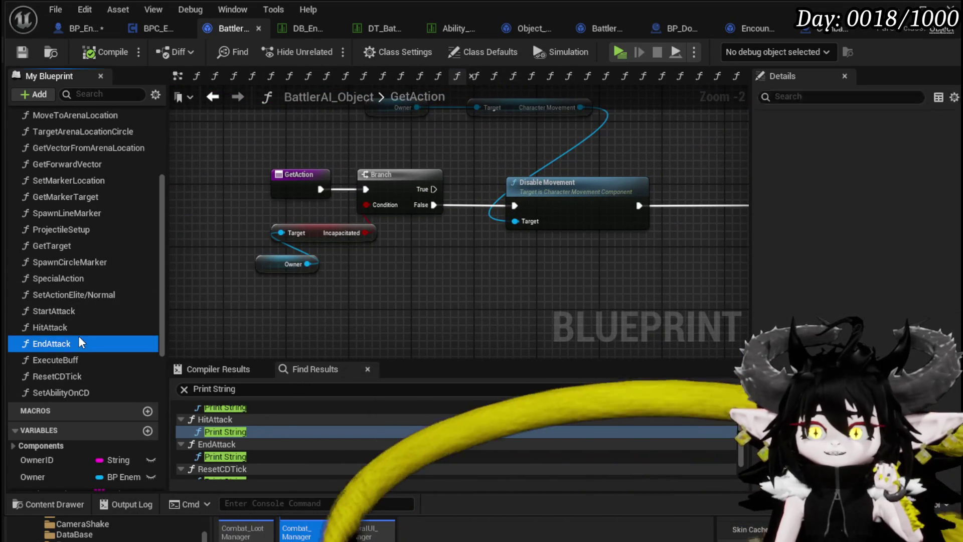
left_click_drag(421, 200, 323, 169)
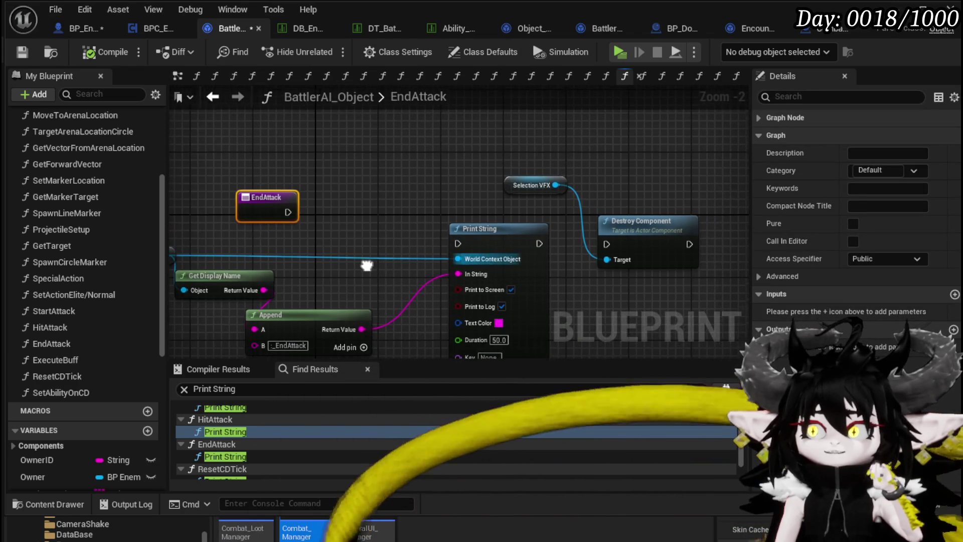
Move Selection VFX aside and add a Current Action getter to EndAttack
left_click_drag(523, 187, 608, 187)
left_click_drag(377, 216, 298, 174)
scroll(95, 373, "down", 3)
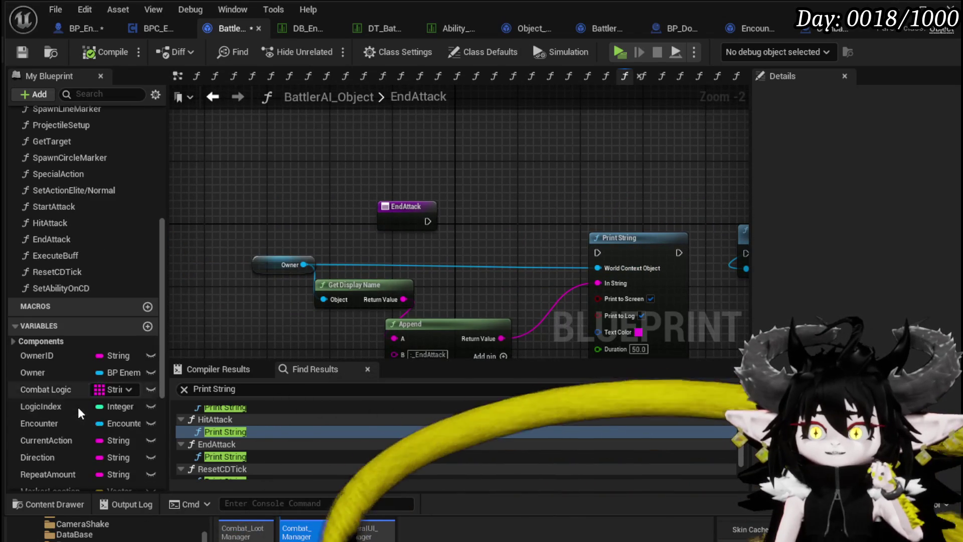
mouse_move(67, 441)
left_mouse_down()
mouse_move(402, 123)
mouse_move(397, 153)
left_mouse_up()
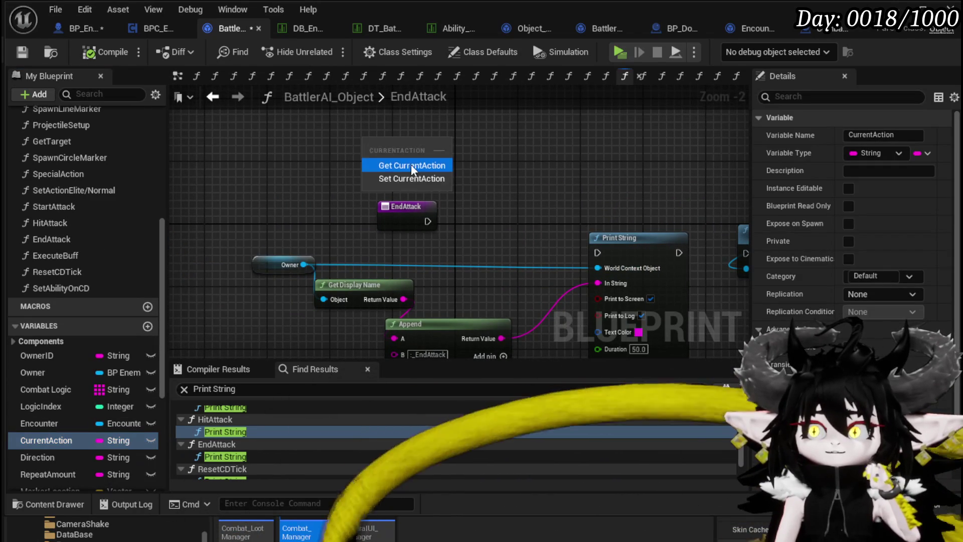
left_click(411, 164)
Arrange the EndAttack entry and Current Action nodes at the upper left
mouse_move(295, 158)
left_mouse_down()
mouse_move(494, 193)
mouse_move(298, 163)
mouse_move(445, 180)
mouse_move(396, 172)
left_mouse_up()
left_click(321, 195)
left_click_drag(284, 226, 253, 186)
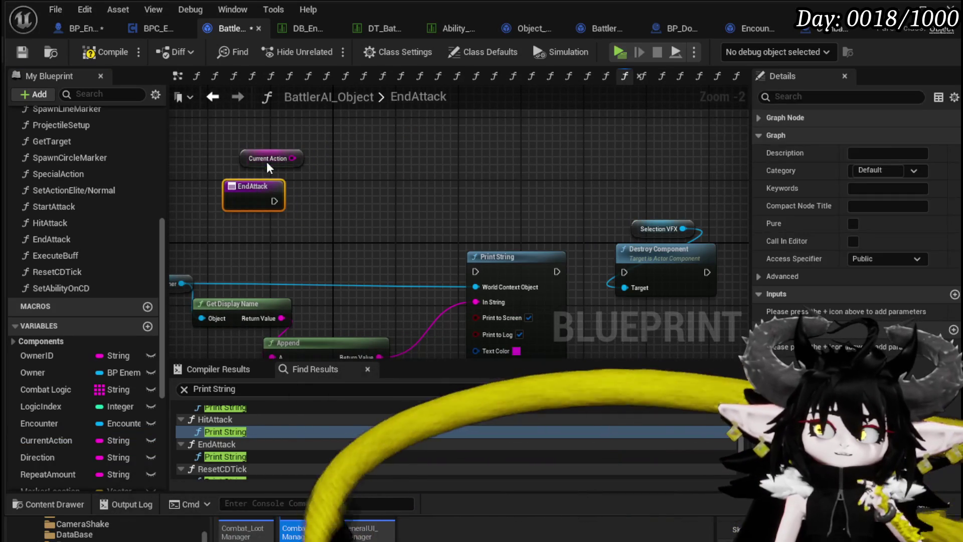
left_click_drag(285, 159, 262, 135)
left_click_drag(245, 187, 238, 172)
left_click(448, 226)
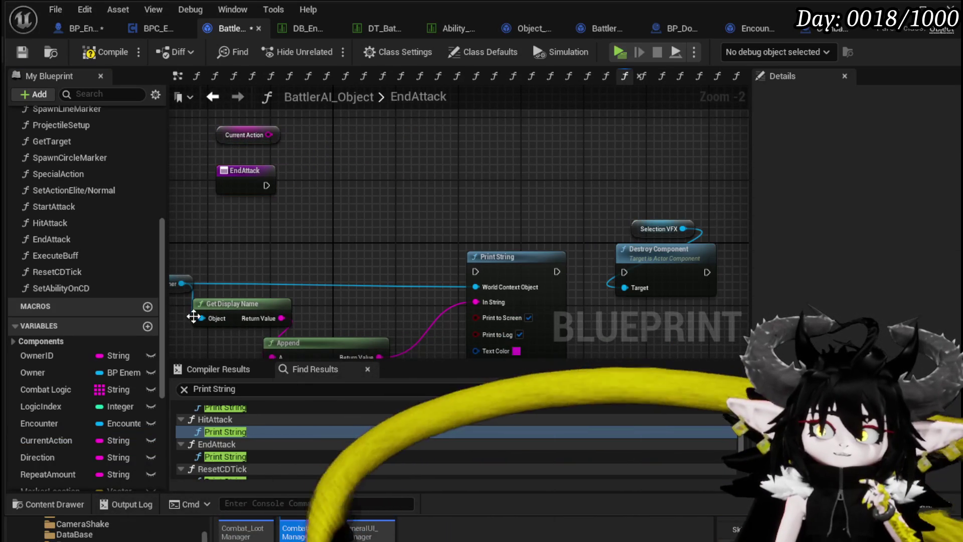
scroll(153, 346, "down", 5)
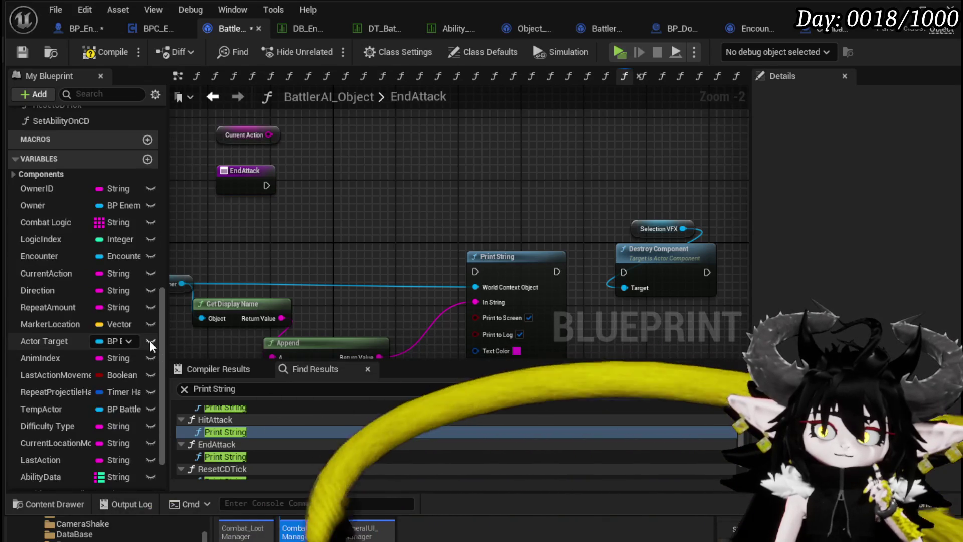
scroll(149, 338, "up", 3)
mouse_move(263, 232)
left_mouse_down()
mouse_move(336, 260)
mouse_move(328, 256)
left_mouse_up()
Add a Make Literal Int node with Value set to 1
right_click(308, 248)
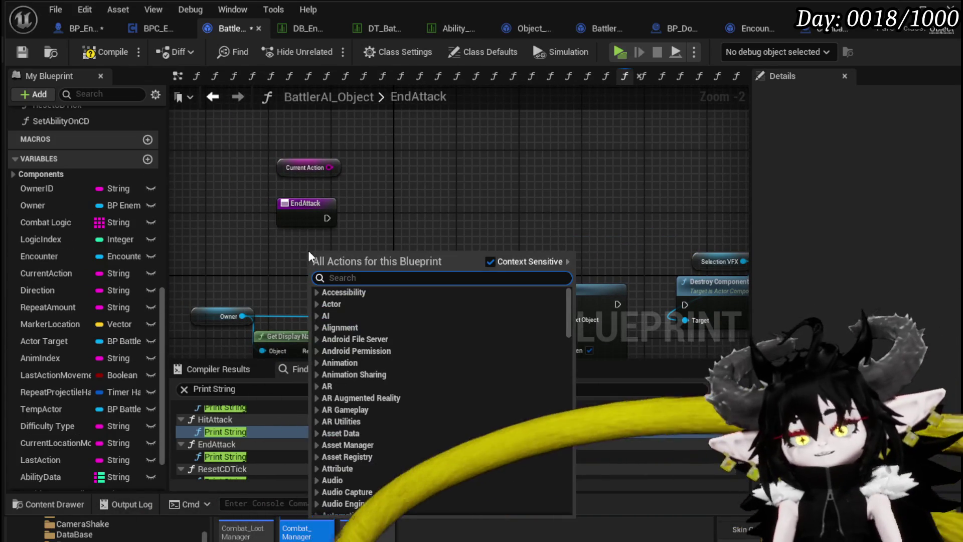
type("make int")
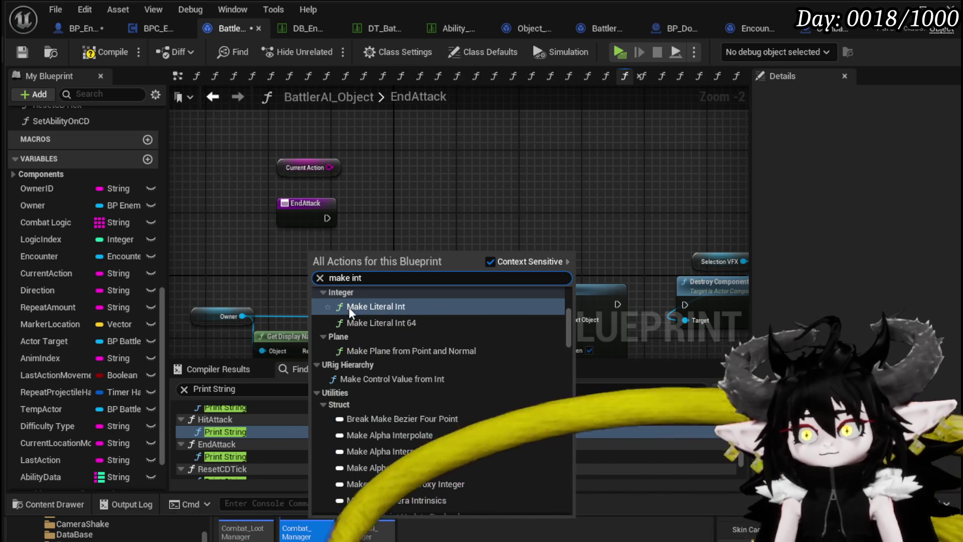
left_click(349, 307)
scroll(401, 264, "up", 2)
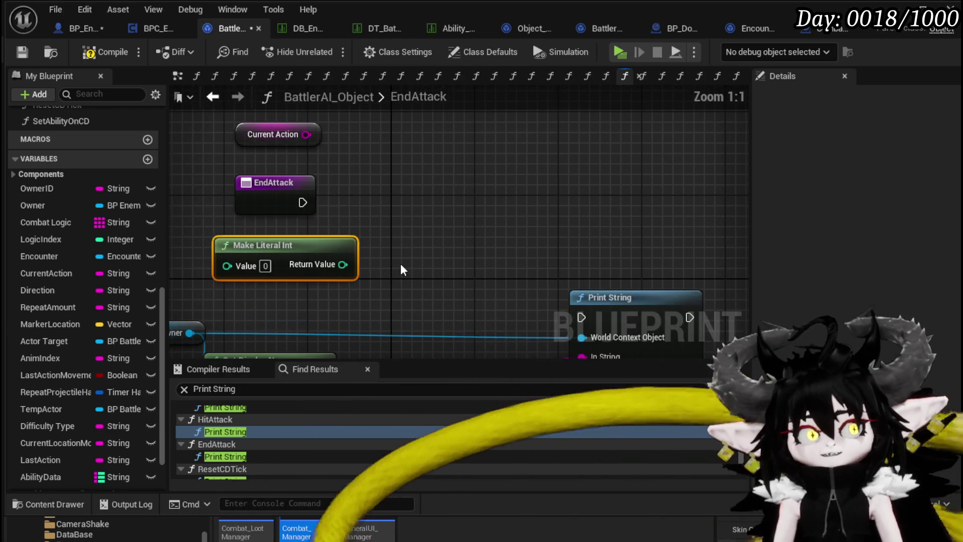
left_click_drag(301, 203, 473, 205)
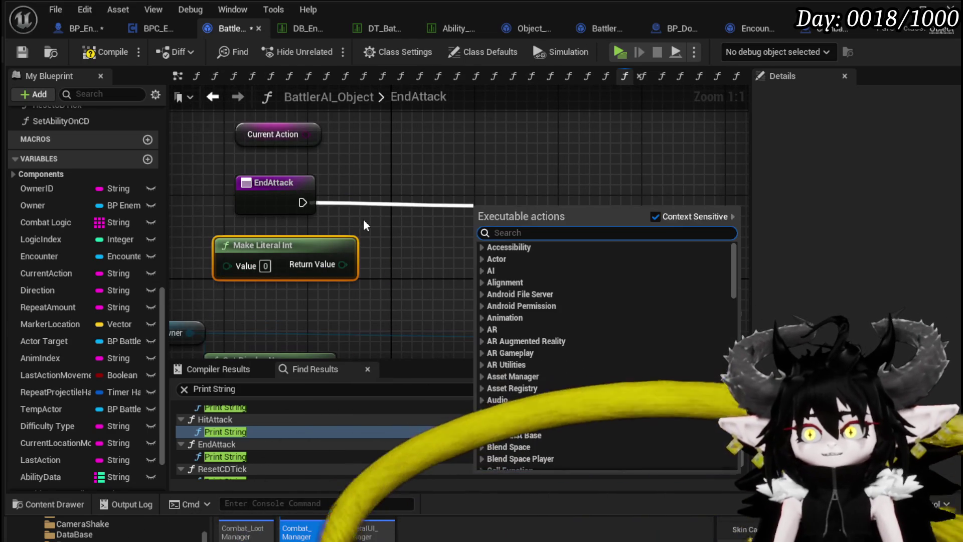
left_click(264, 266)
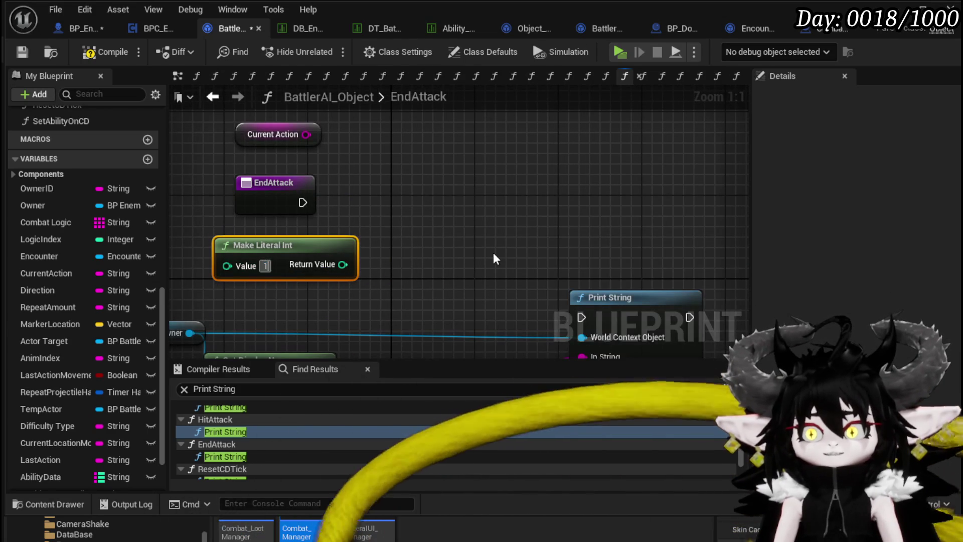
type("1")
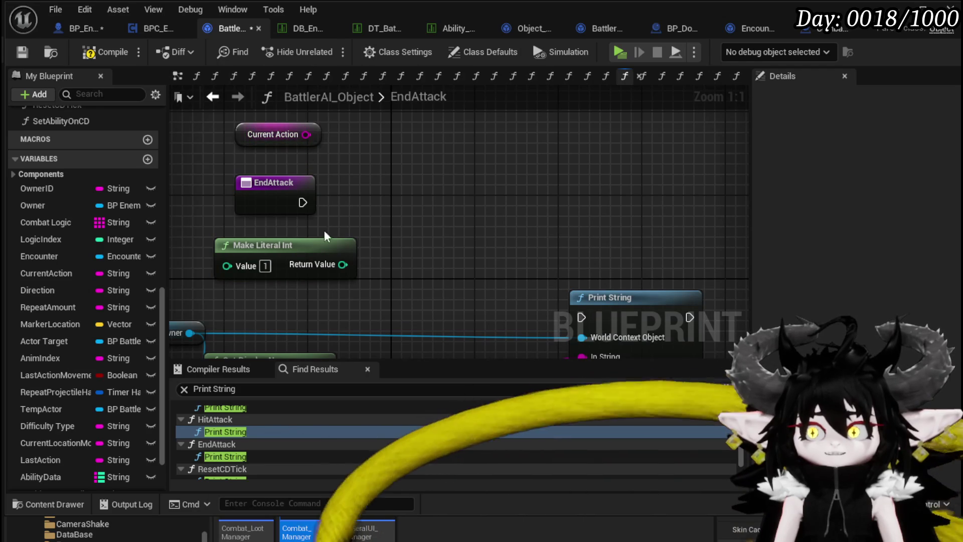
scroll(370, 174, "down", 3)
left_click(572, 188)
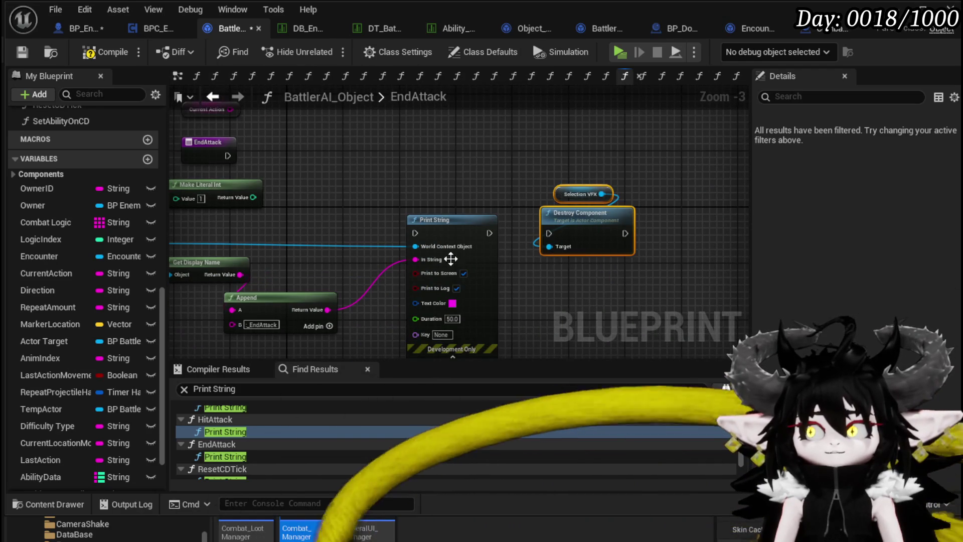
Add a Get Action node and move Selection VFX and Destroy Component down-right
right_click(407, 163)
type("get action")
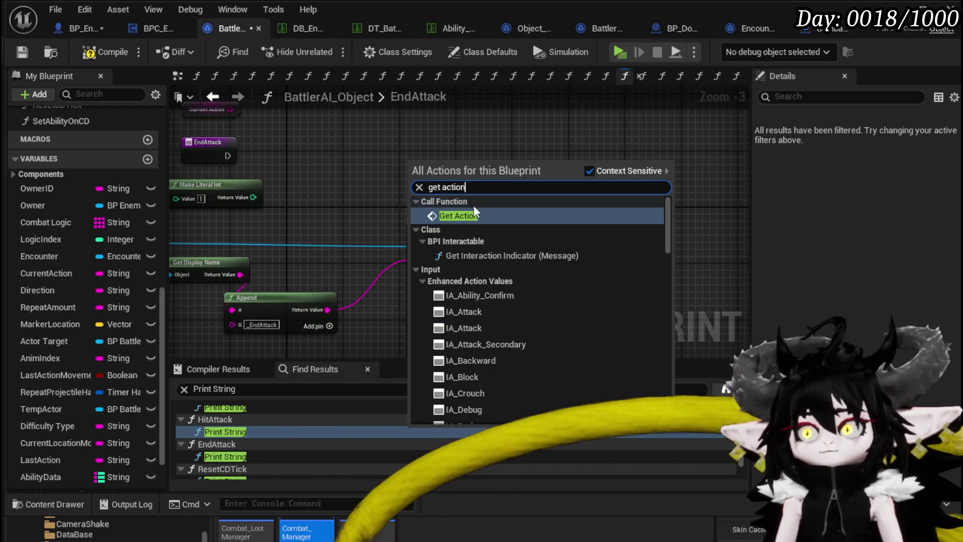
left_click(456, 215)
left_click_drag(449, 184, 512, 135)
left_click(460, 188)
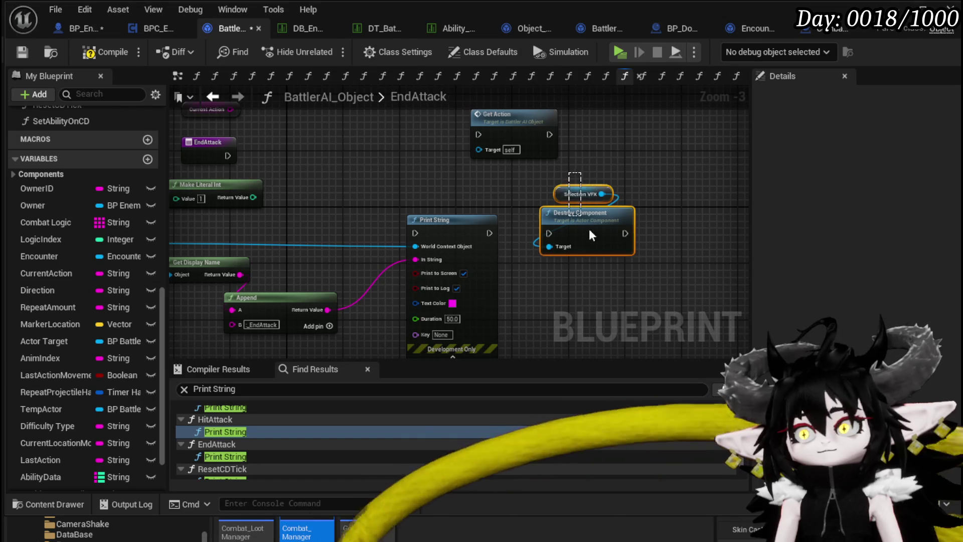
left_click_drag(576, 205, 627, 254)
Add Set Ability on CD beside Get Action and bring in a Combat Logic getter
right_click(430, 203)
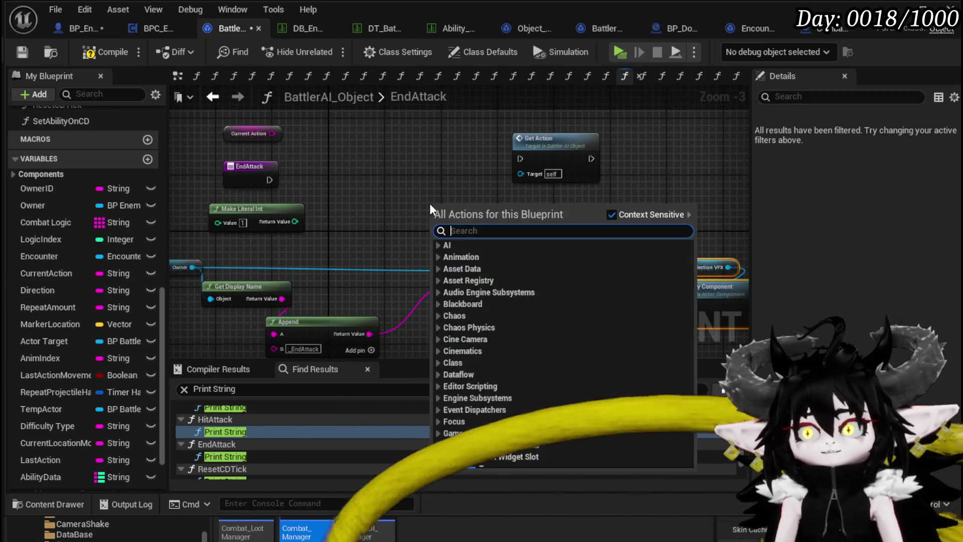
type("set coo")
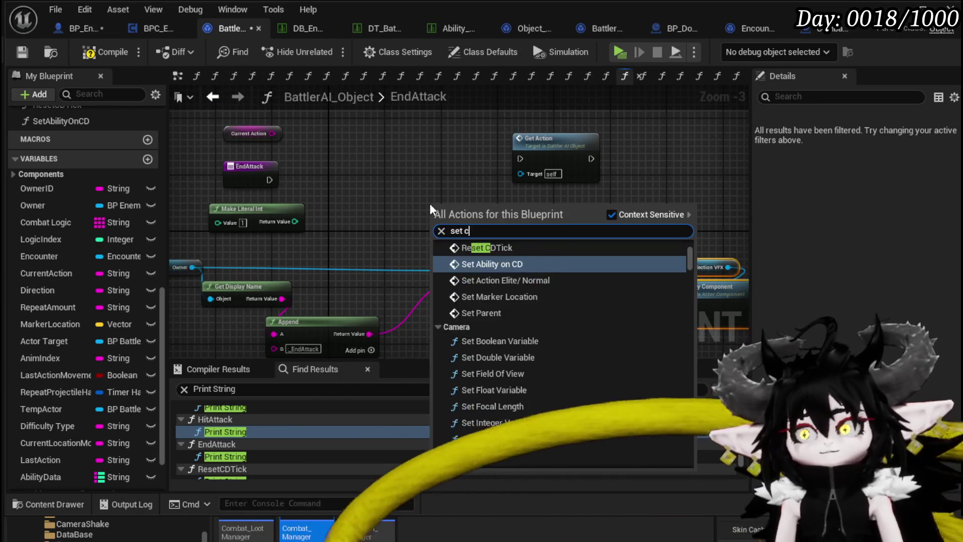
key("BackSpace")
key("BackSpace")
key("BackSpace")
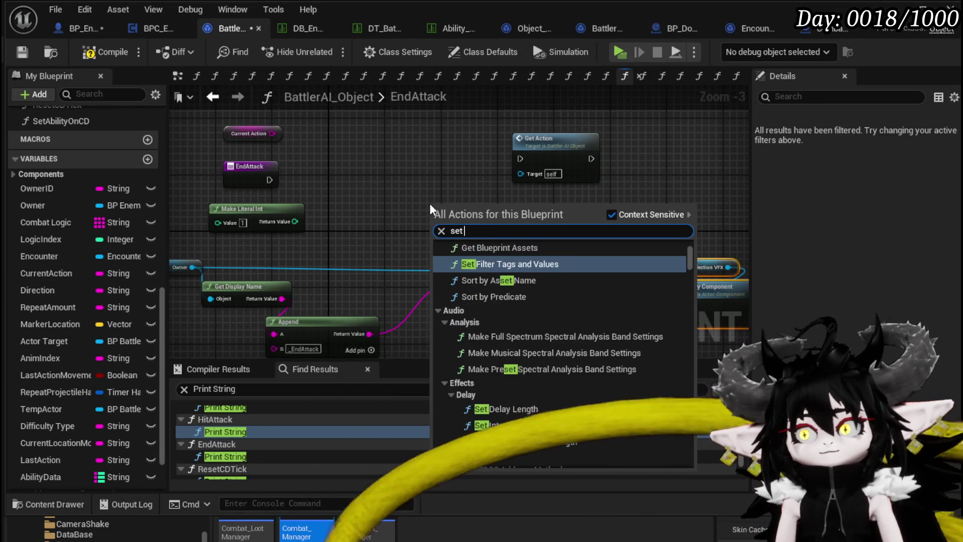
type("on cd")
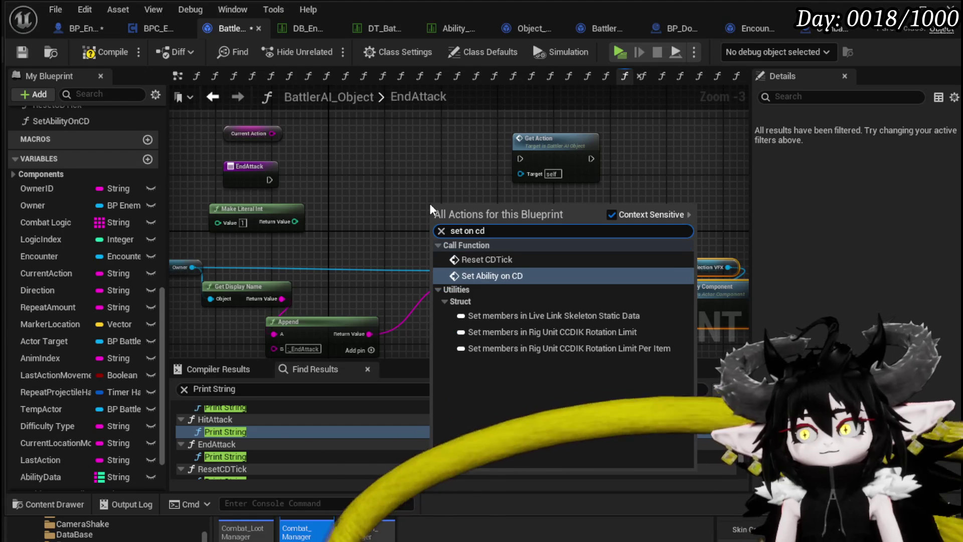
left_click(495, 276)
left_click_drag(471, 215, 468, 156)
mouse_move(374, 213)
left_mouse_down()
mouse_move(549, 157)
mouse_move(605, 155)
left_mouse_up()
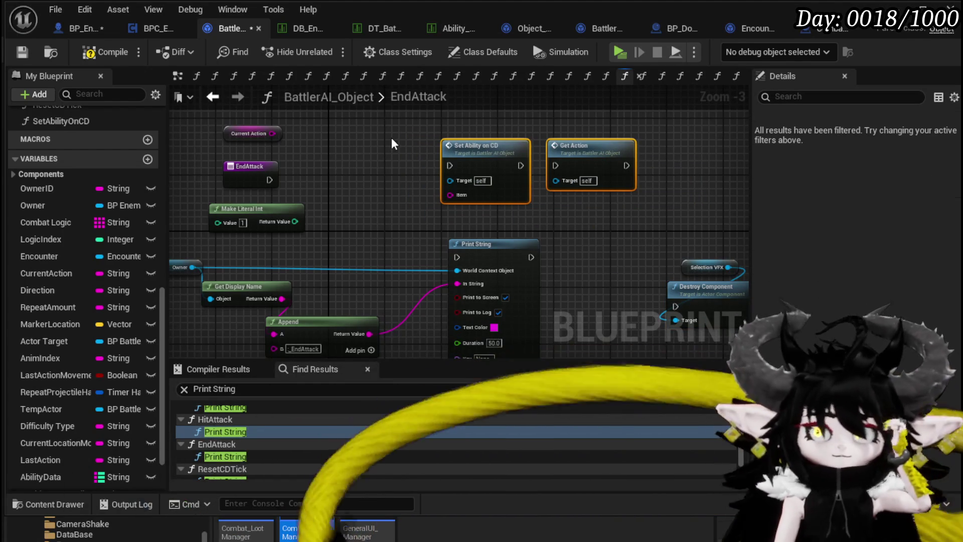
left_click(312, 138)
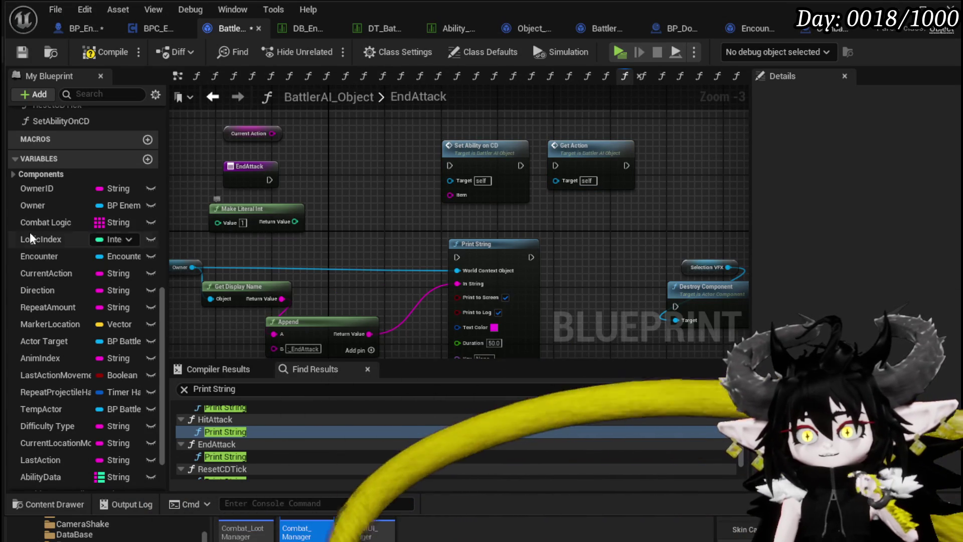
left_click_drag(23, 221, 301, 153)
Add Combat Logic and LogicIndex getters plus a GET array-element node on Combat Logic
left_click(346, 166)
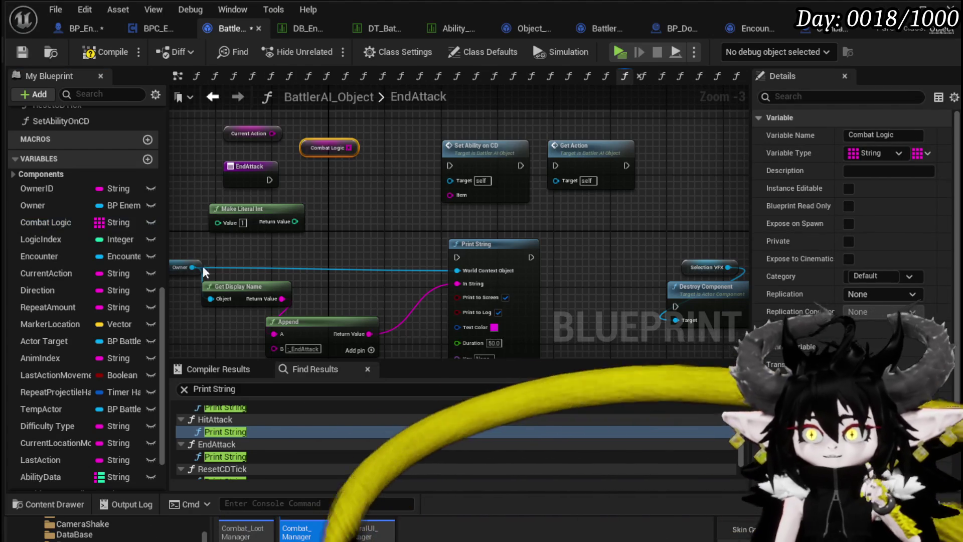
mouse_move(58, 241)
left_mouse_down()
mouse_move(311, 168)
mouse_move(343, 179)
left_mouse_up()
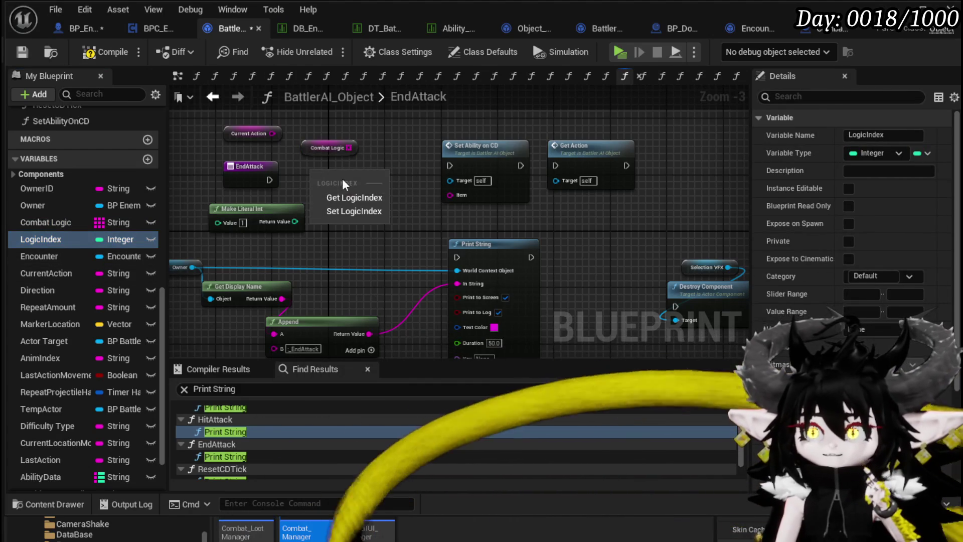
left_click(356, 186)
left_click_drag(313, 210, 349, 182)
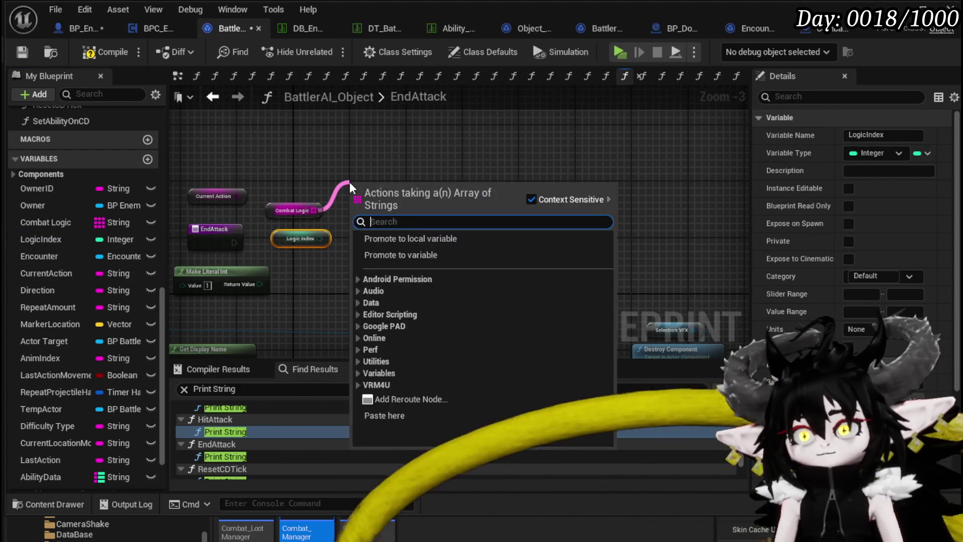
type("get")
left_click(408, 257)
Replace the LogicIndex getter and wire GET's output into Set Ability on CD's Item
mouse_move(321, 238)
left_mouse_down()
mouse_move(351, 216)
mouse_move(328, 233)
mouse_move(295, 223)
left_mouse_up()
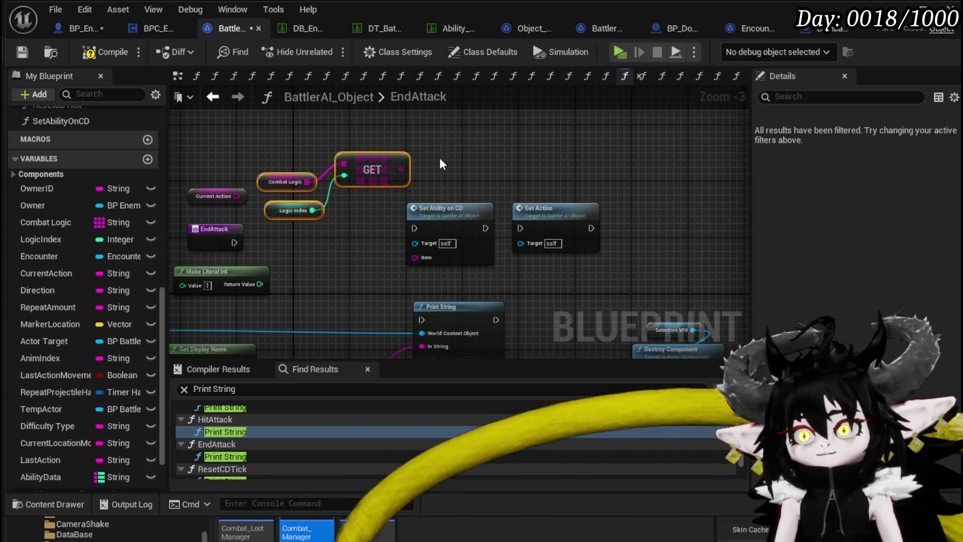
mouse_move(394, 185)
left_mouse_down()
mouse_move(426, 254)
mouse_move(462, 158)
left_mouse_up()
left_click(296, 211)
key("Delete")
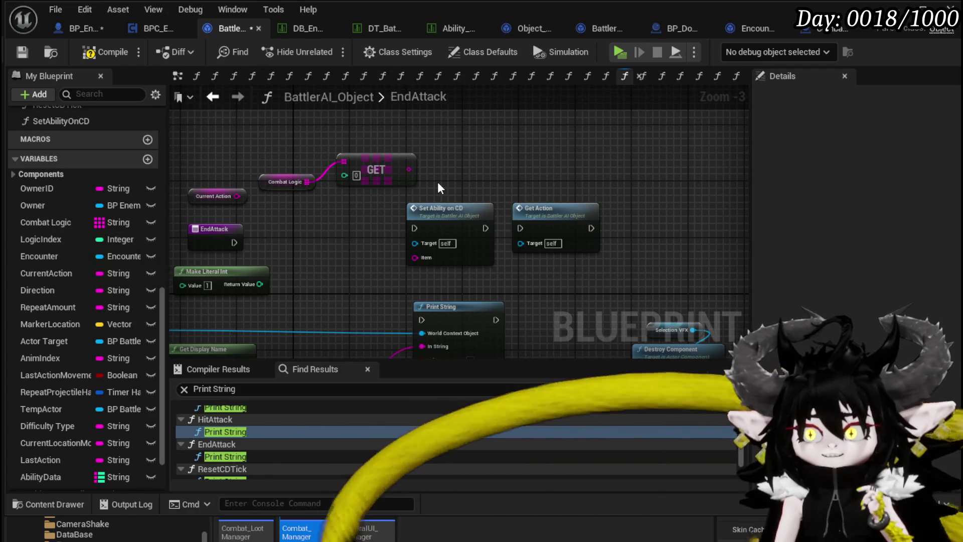
mouse_move(48, 240)
left_mouse_down()
mouse_move(336, 192)
mouse_move(344, 175)
mouse_move(415, 239)
mouse_move(420, 257)
left_mouse_up()
left_click(297, 224)
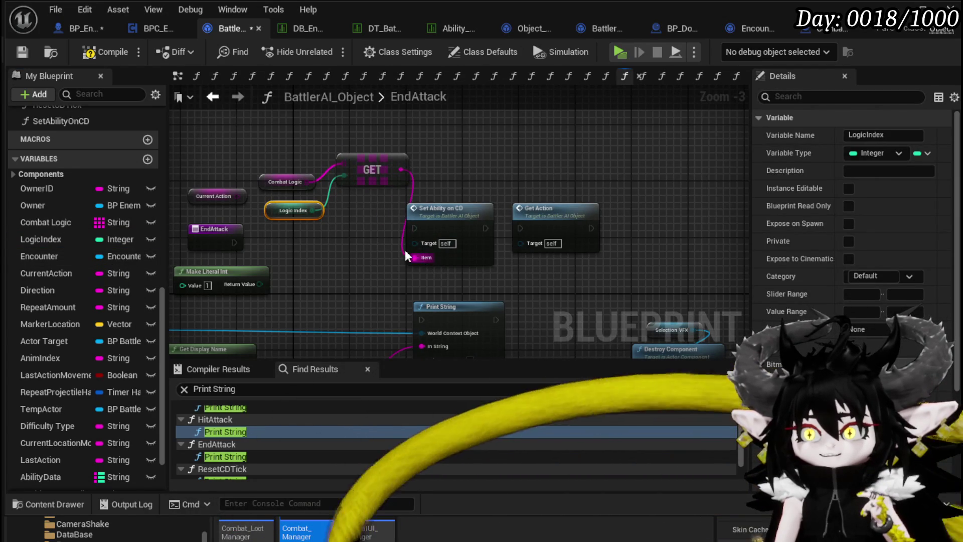
left_click(309, 243)
Chain Set Ability on CD's execution into Get Action and save the blueprint
left_click_drag(445, 208, 459, 205)
mouse_move(487, 168)
left_mouse_down()
mouse_move(581, 217)
mouse_move(594, 212)
left_mouse_up()
left_click_drag(542, 228, 563, 229)
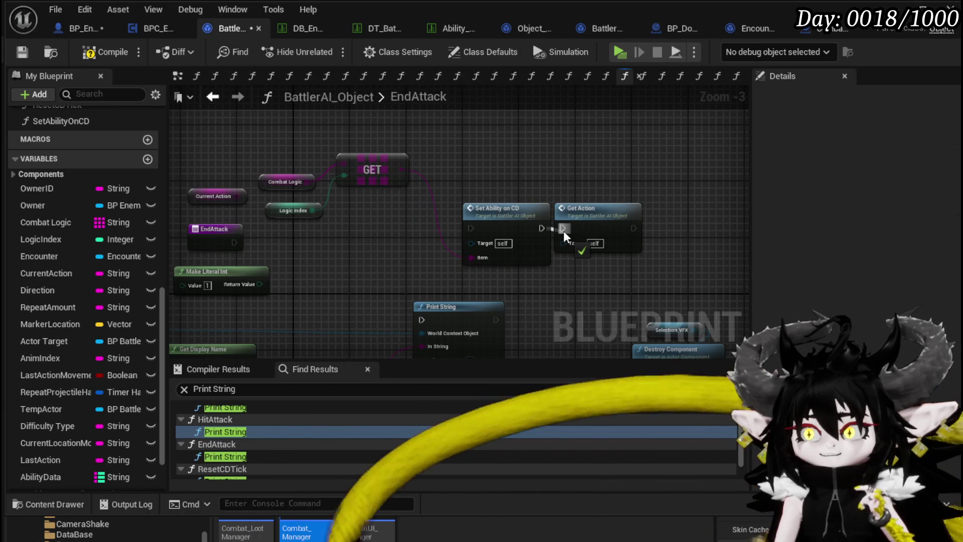
left_click_drag(380, 236, 475, 209)
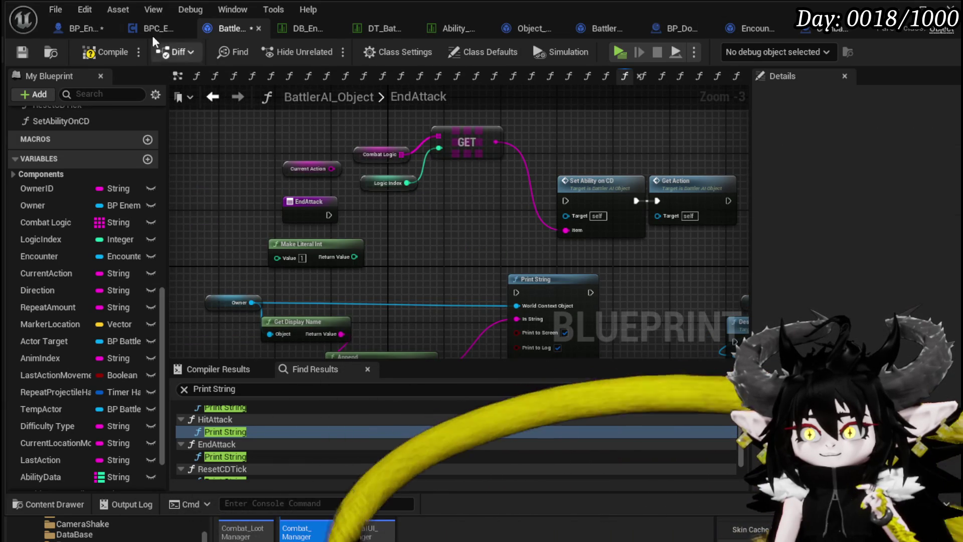
left_click(20, 55)
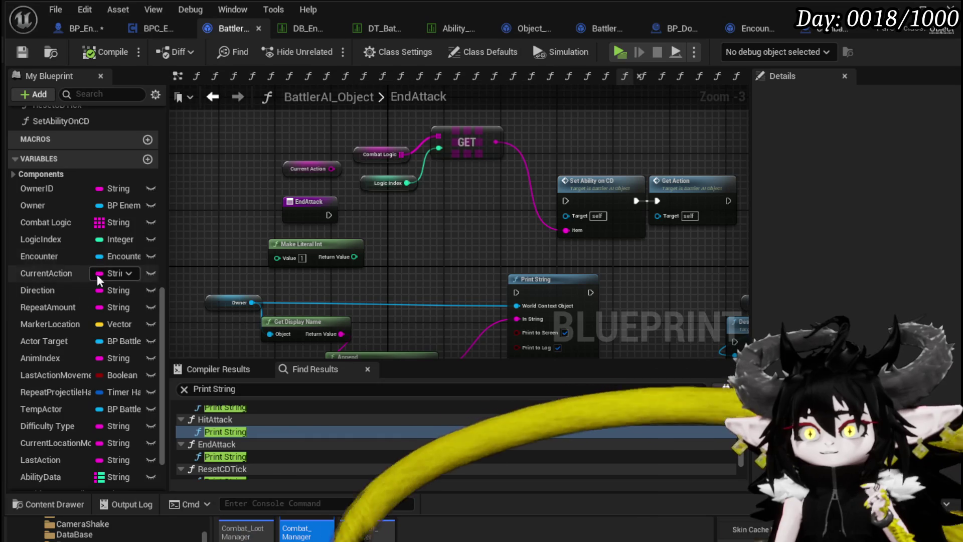
Browse the ExecuteAction, SetLogic and SetParent function graphs, ending on GetAction
scroll(103, 245, "up", 10)
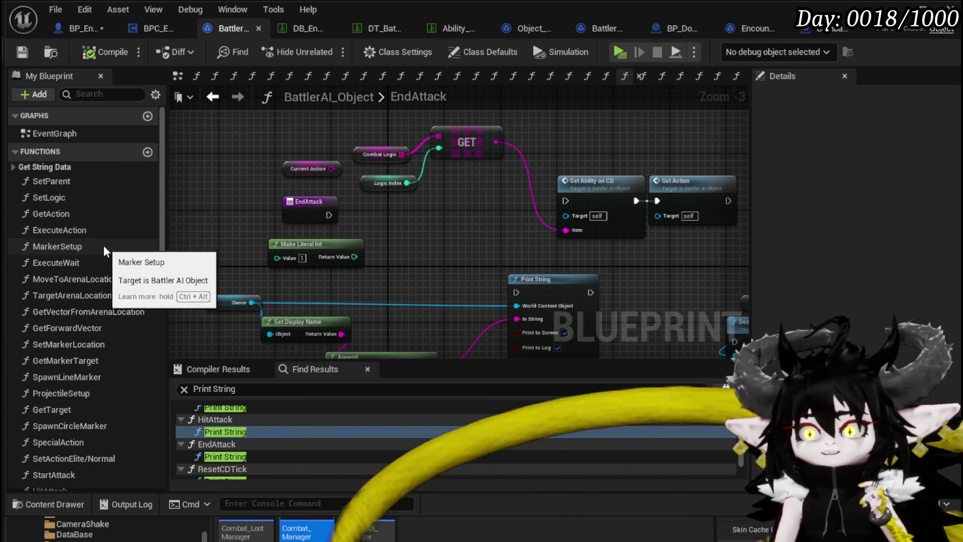
double_click(61, 229)
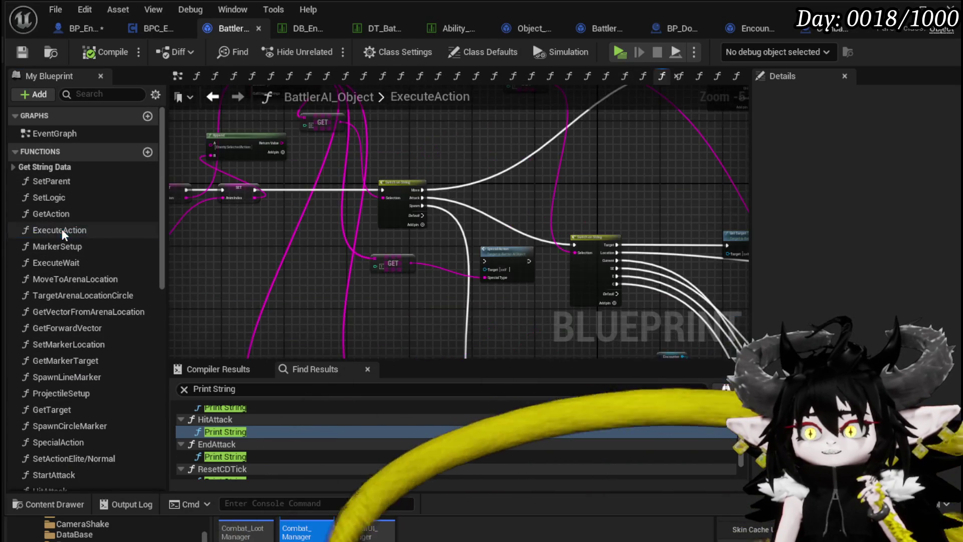
left_click_drag(369, 253, 690, 271)
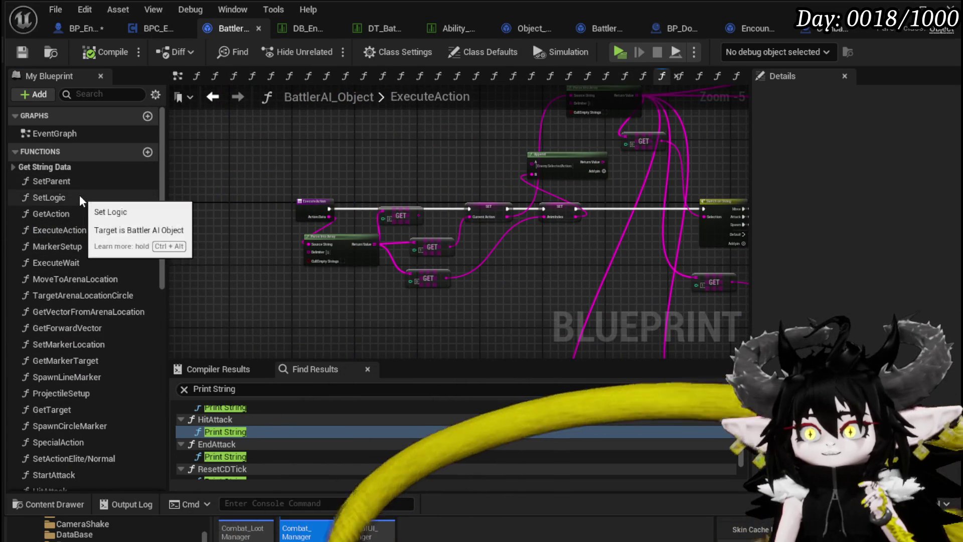
double_click(79, 195)
double_click(62, 179)
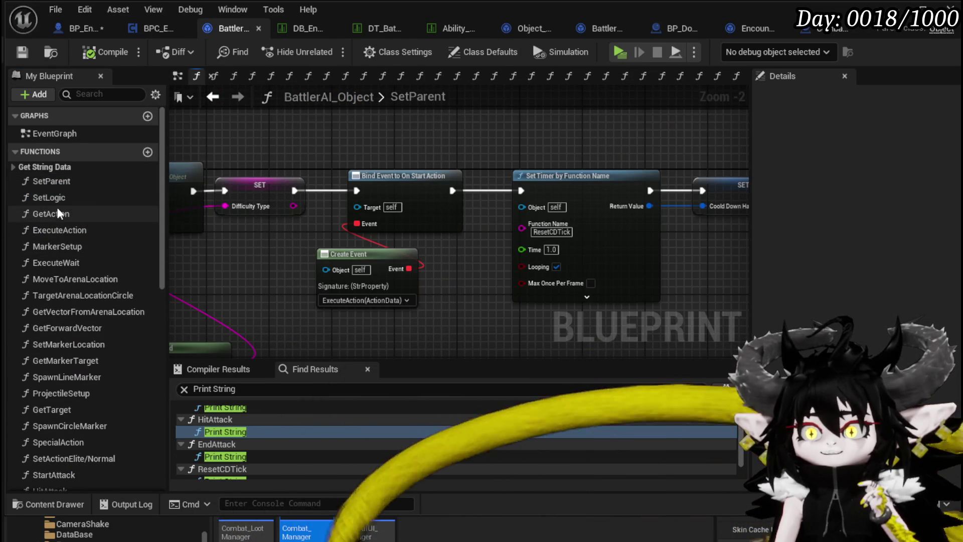
double_click(56, 210)
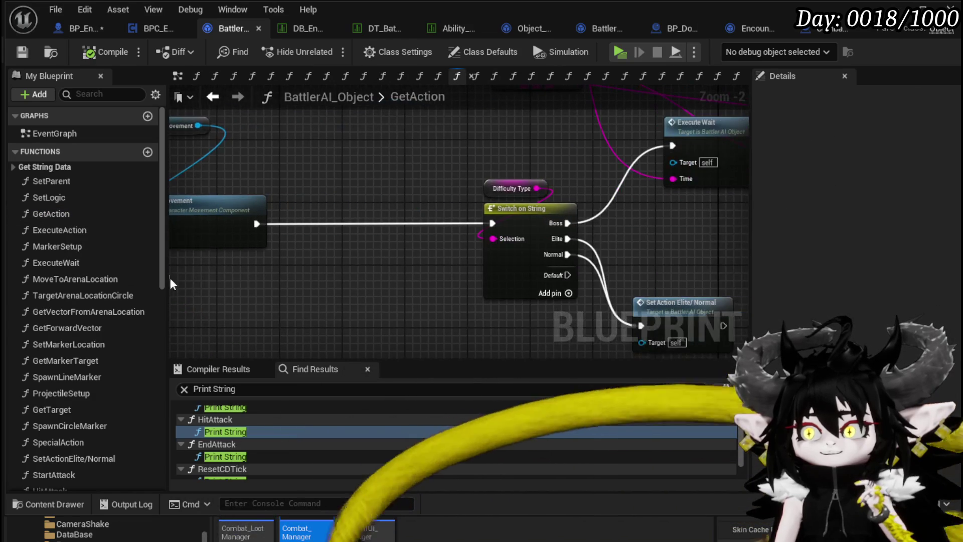
Open SetActionElite/Normal and shift the LENGTH, Random Integer and subtract nodes left
double_click(672, 303)
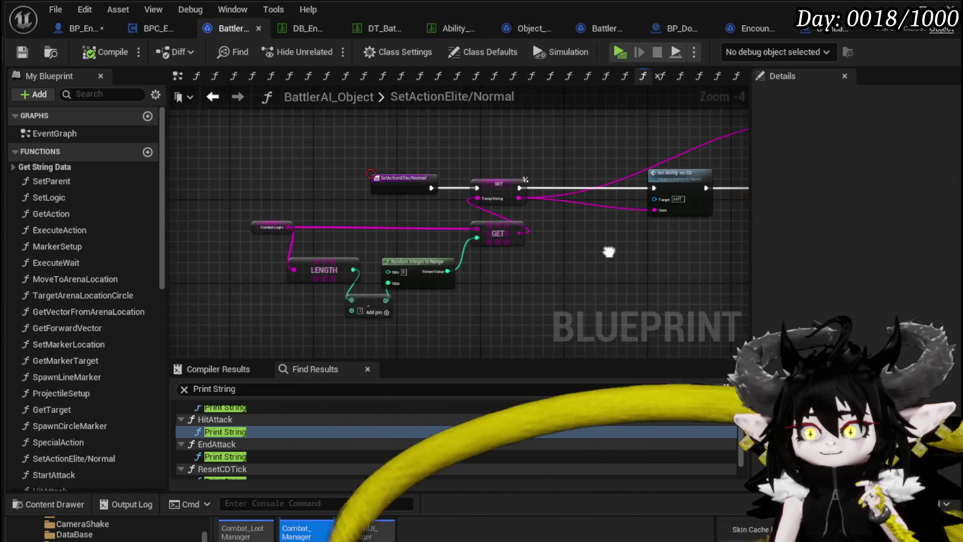
scroll(422, 253, "down", 3)
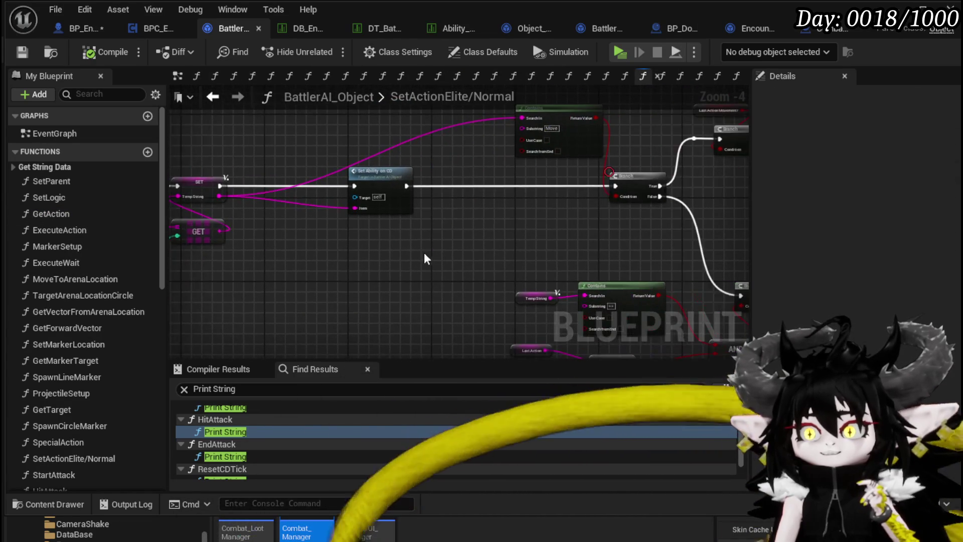
left_click_drag(483, 217, 470, 231)
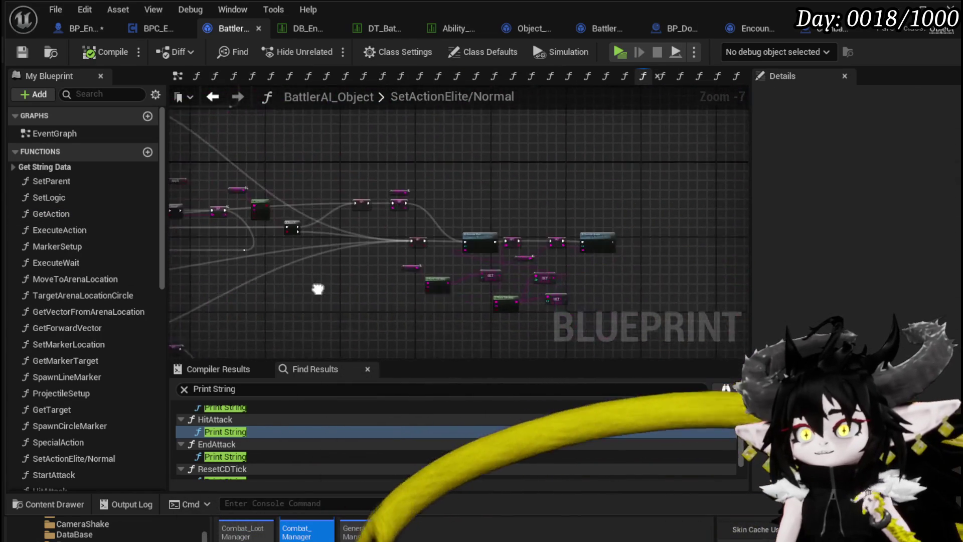
scroll(235, 184, "up", 7)
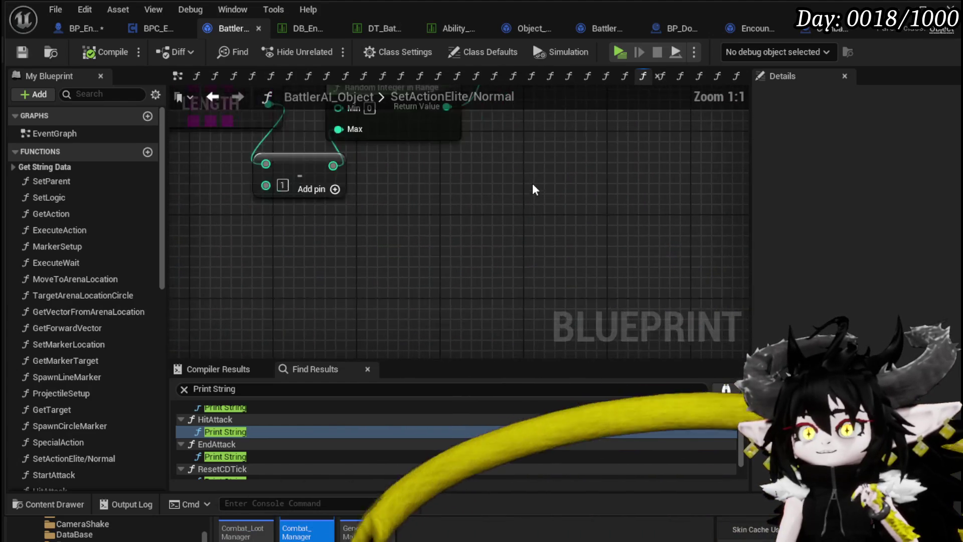
scroll(527, 227, "down", 2)
mouse_move(526, 221)
left_mouse_down()
mouse_move(326, 260)
mouse_move(321, 281)
left_mouse_up()
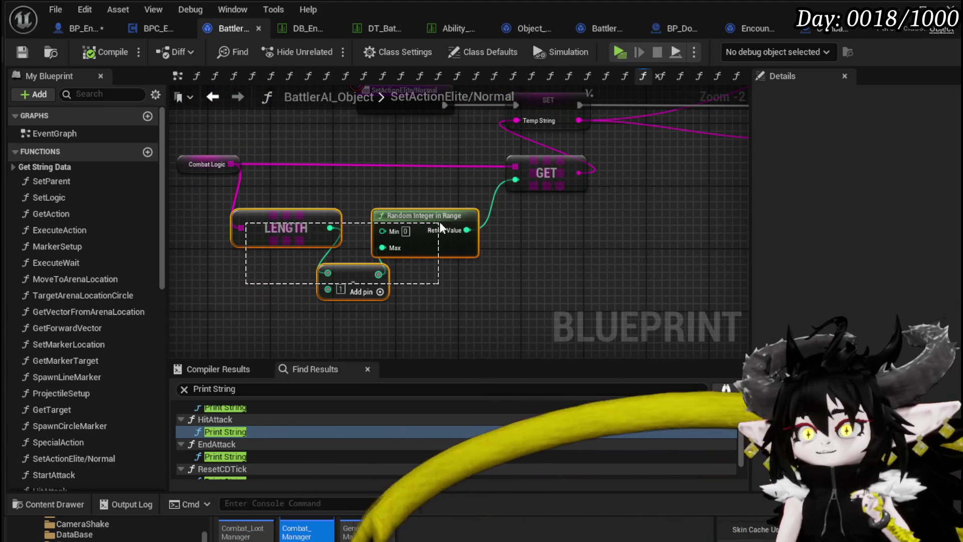
left_click_drag(439, 222, 386, 224)
scroll(82, 312, "down", 8)
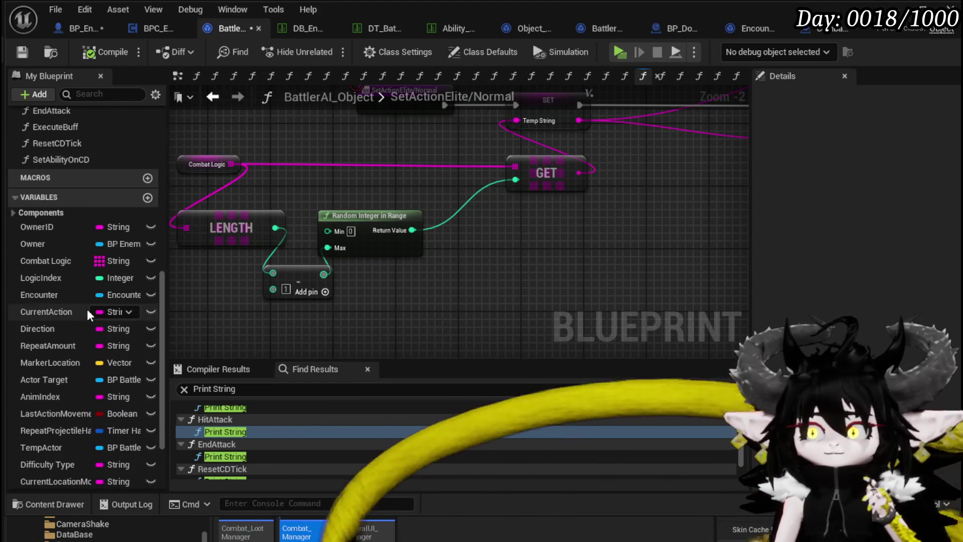
key("ctrl+f")
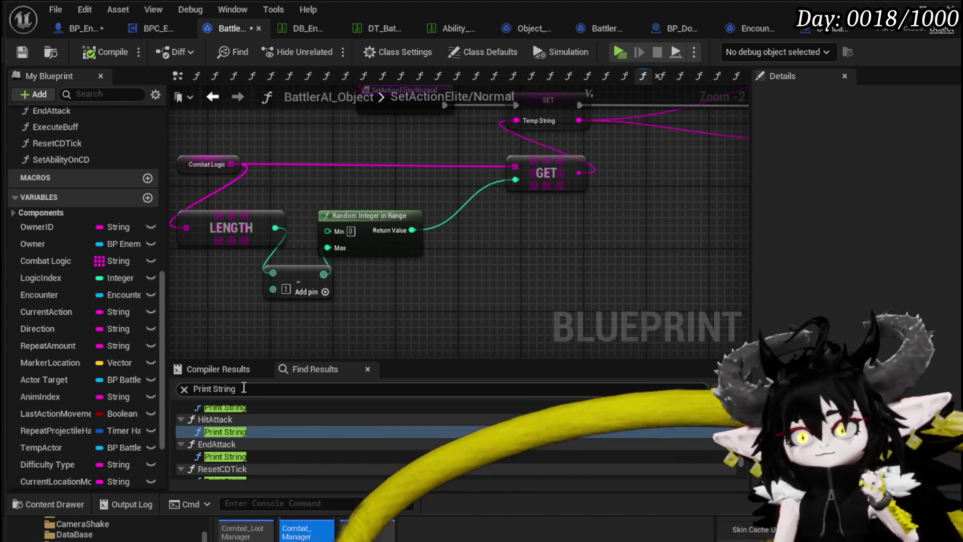
Find 'Set LogicIndex', copy its SET node from GetAction, and return to SetActionElite/Normal
type("Set Logic")
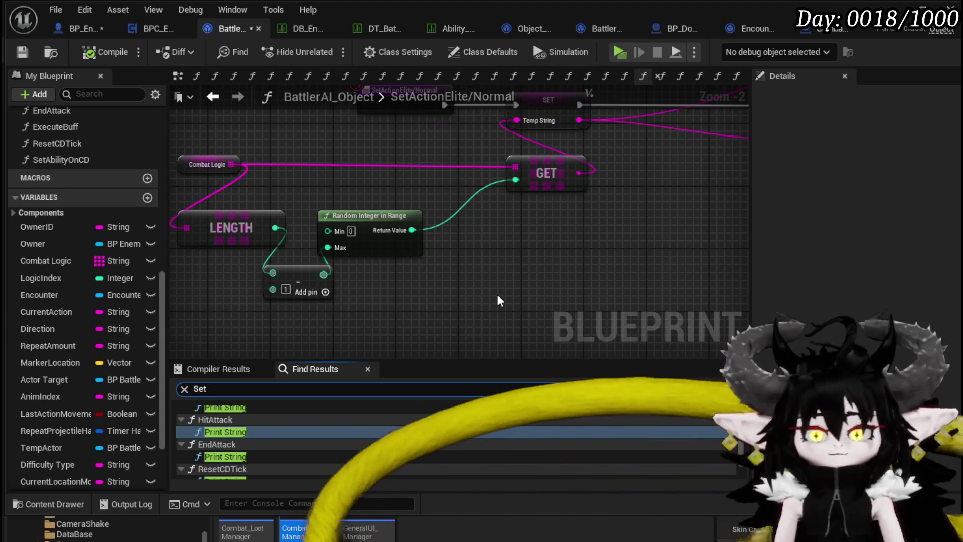
type("Index")
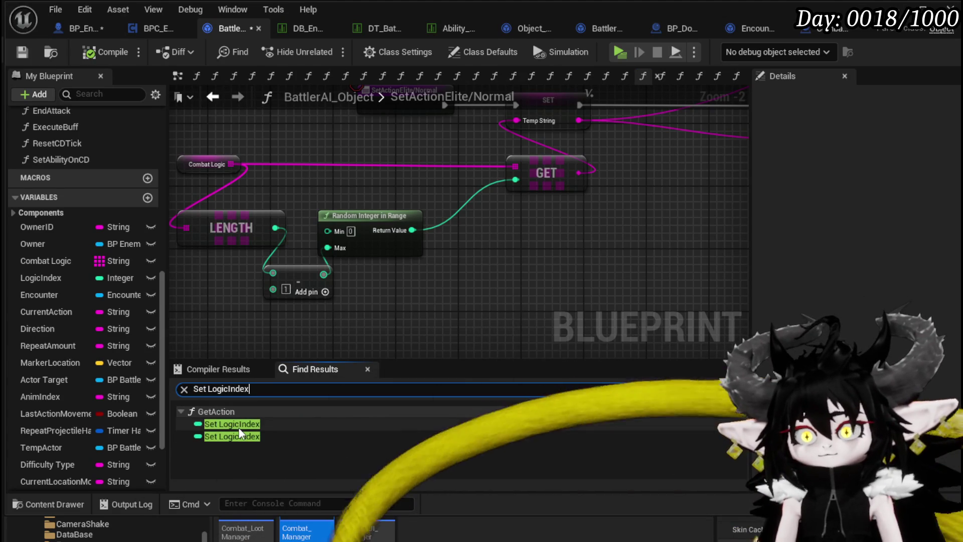
left_click(238, 426)
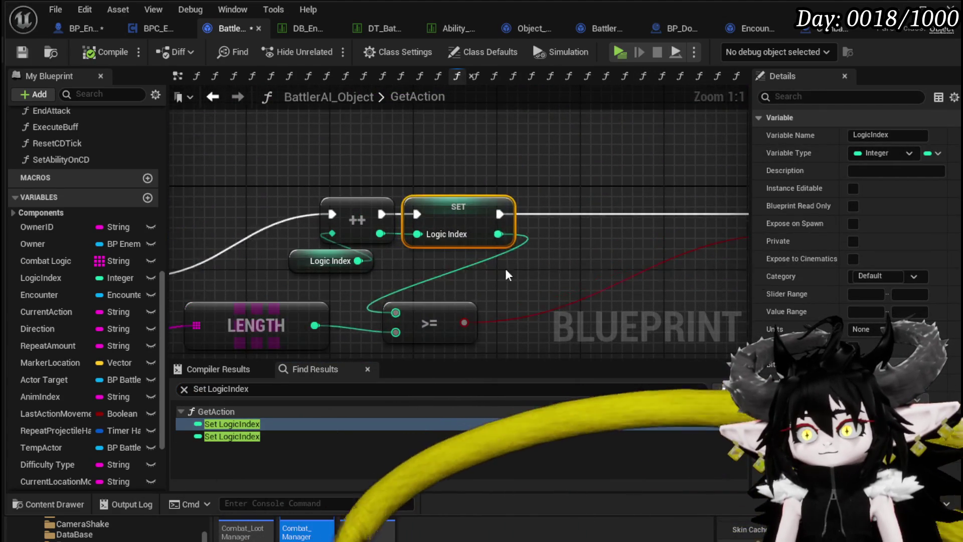
scroll(486, 261, "down", 3)
mouse_move(527, 267)
left_mouse_down()
mouse_move(303, 270)
mouse_move(337, 186)
mouse_move(550, 187)
mouse_move(312, 194)
left_mouse_up()
scroll(370, 187, "down", 3)
scroll(312, 194, "up", 3)
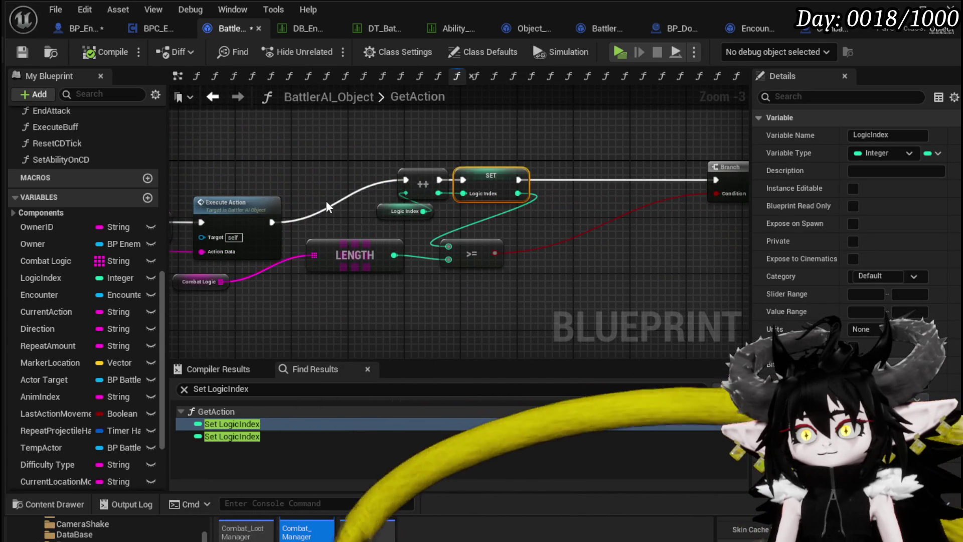
left_click_drag(403, 219, 270, 227)
left_click_drag(196, 229, 63, 231)
left_click_drag(529, 264, 615, 156)
key("alt+Left")
key("alt+Left")
key("alt+Left")
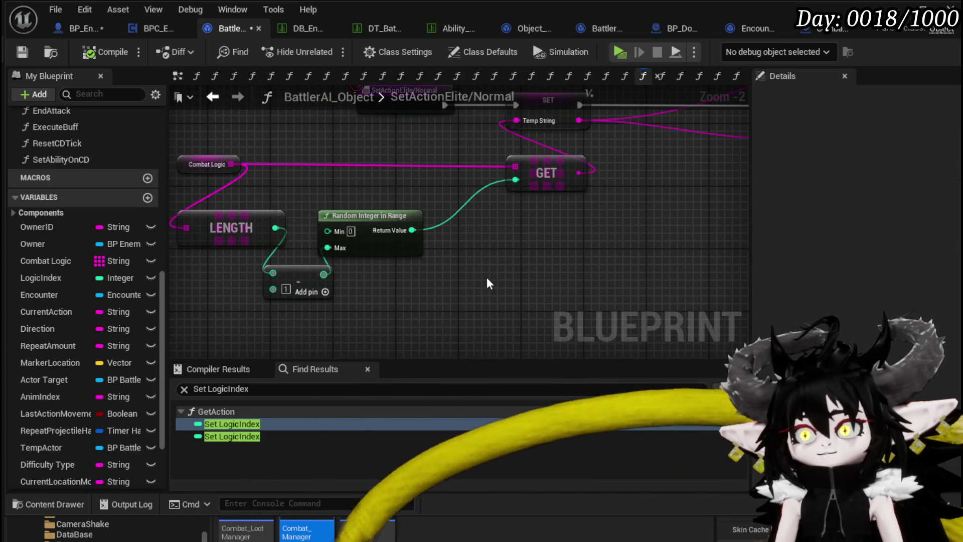
Paste a SET LogicIndex node before Set Ability on CD and feed it the random integer
key("ctrl+v")
left_click_drag(274, 344, 391, 146)
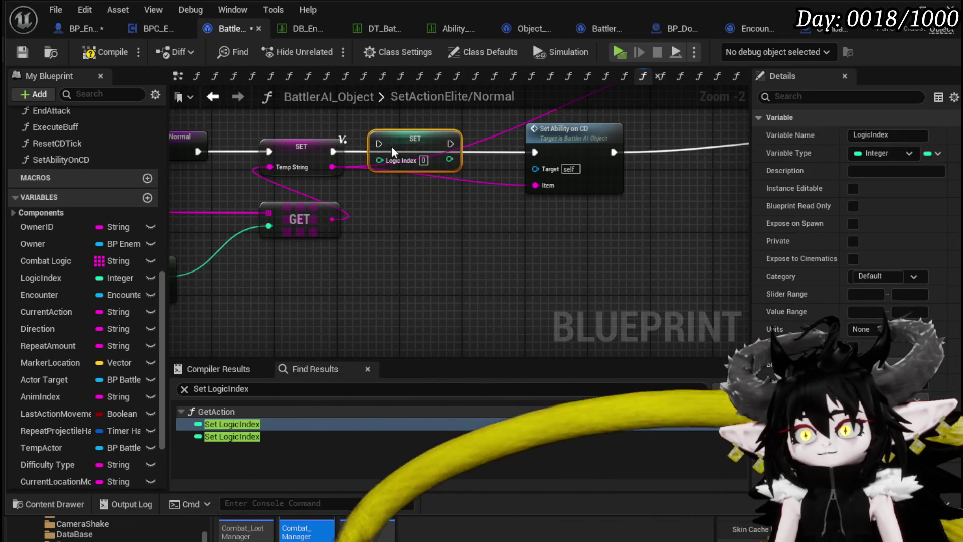
left_click_drag(333, 152, 379, 144)
mouse_move(450, 144)
left_mouse_down()
mouse_move(556, 153)
mouse_move(535, 152)
left_mouse_up()
mouse_move(253, 282)
left_mouse_down()
mouse_move(465, 170)
mouse_move(293, 230)
mouse_move(370, 283)
left_mouse_up()
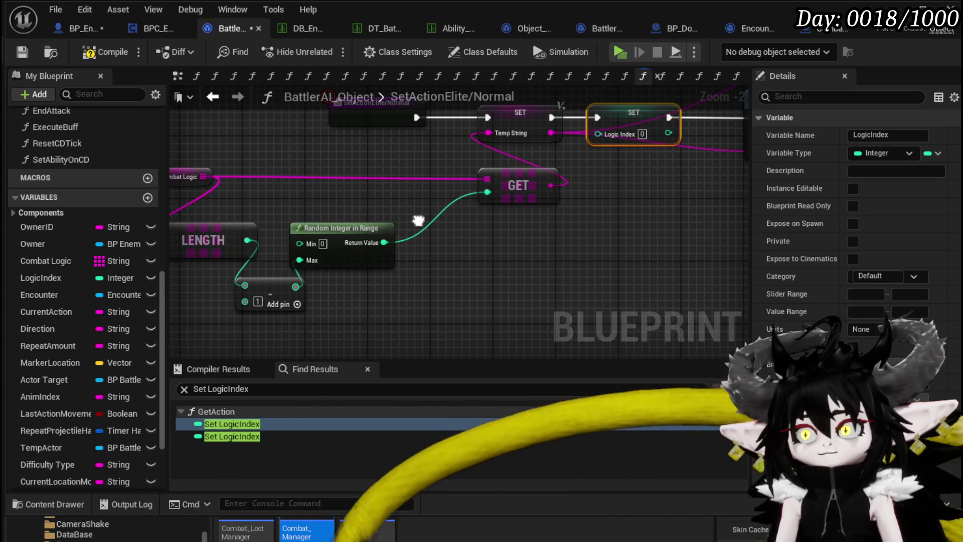
Reorder the chain to entry → SET LogicIndex → SET Temp String → Set Ability on CD
left_click_drag(419, 221, 325, 275)
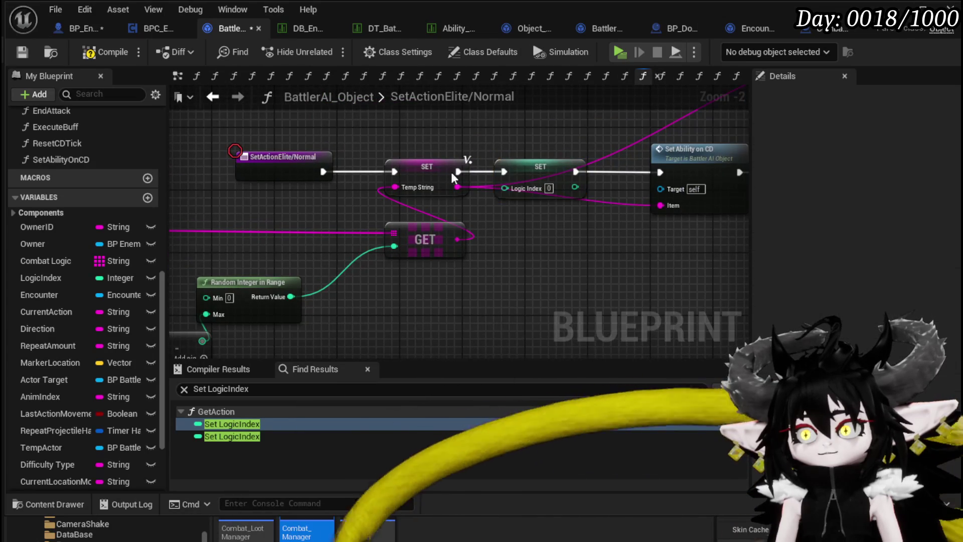
left_click_drag(524, 183, 460, 137)
left_click_drag(447, 171, 570, 171)
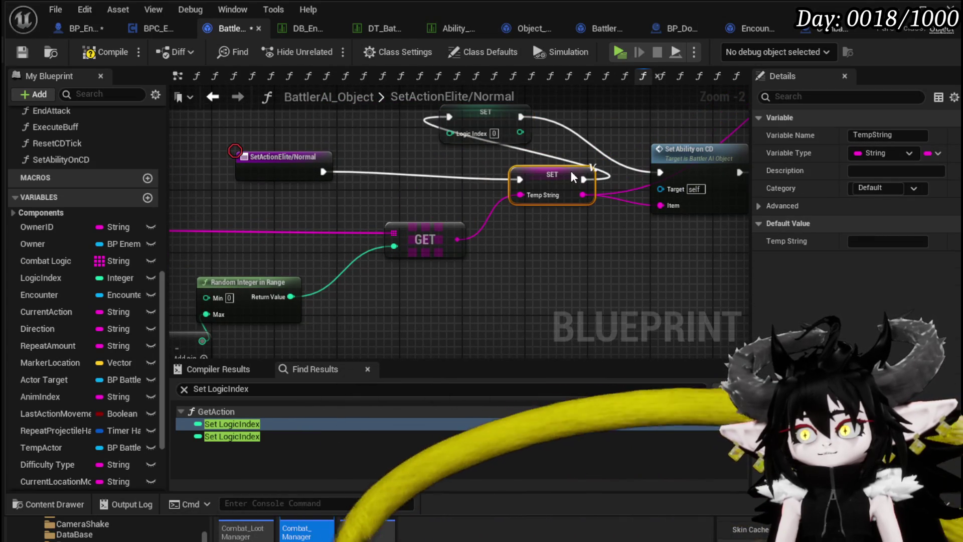
left_click_drag(660, 174, 661, 173)
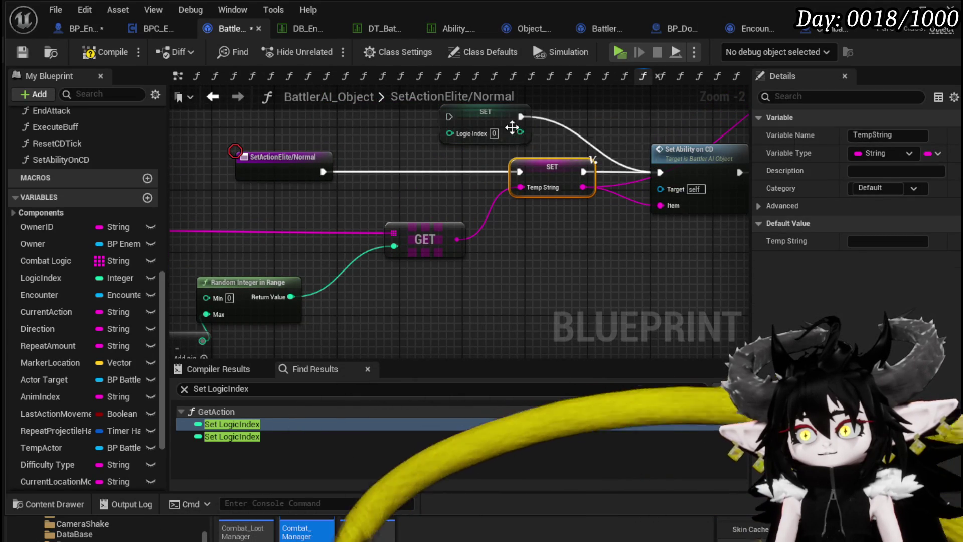
left_click_drag(492, 135, 421, 180)
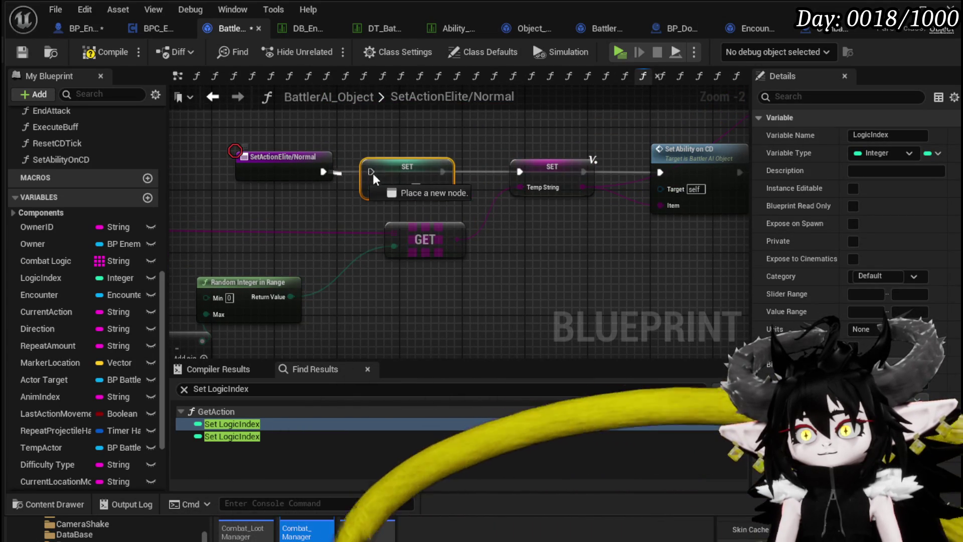
left_click_drag(342, 173, 371, 173)
left_click_drag(518, 170, 520, 170)
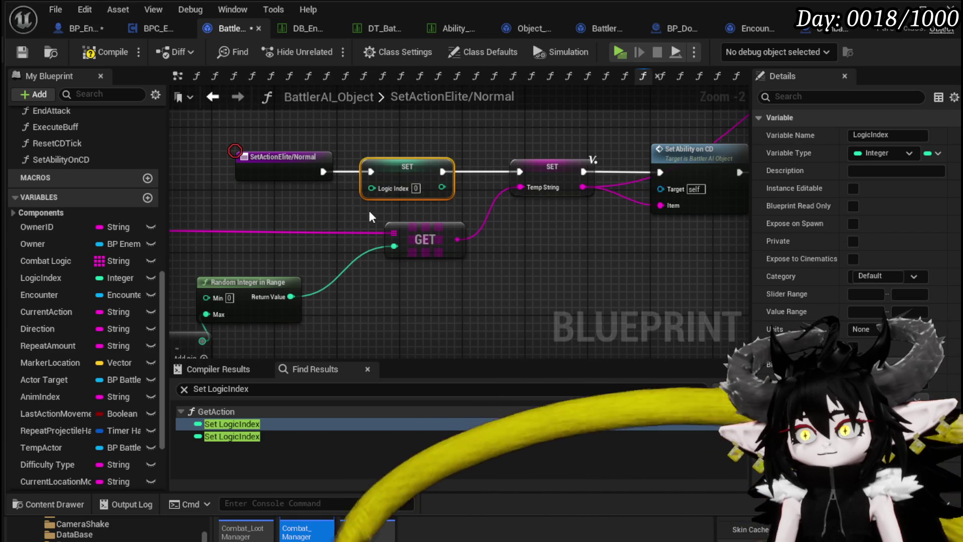
mouse_move(318, 279)
left_mouse_down()
mouse_move(372, 179)
mouse_move(399, 170)
mouse_move(336, 243)
mouse_move(428, 221)
left_mouse_up()
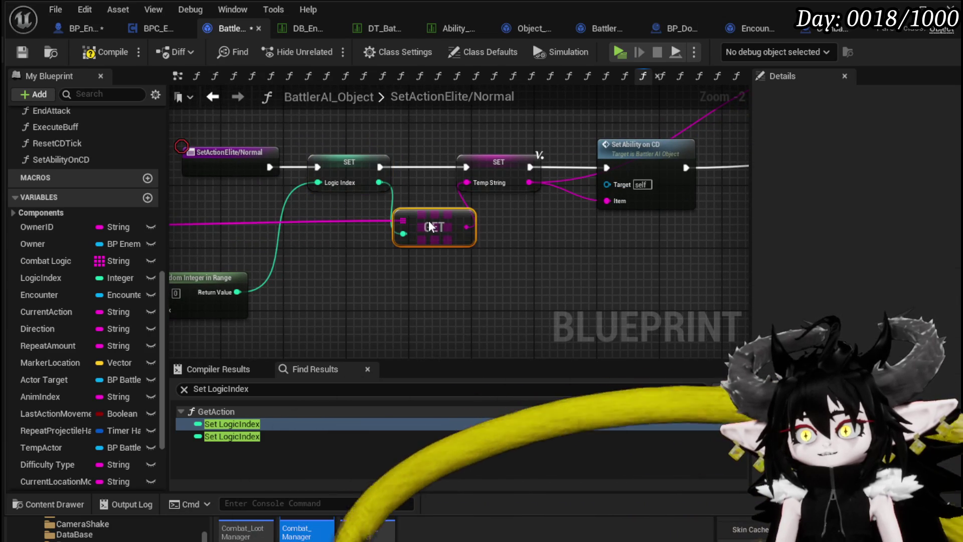
Save BattlerAI_Object and bring up BP_EnemyBattler's EndWaiting graph
scroll(535, 236, "down", 2)
mouse_move(535, 236)
left_mouse_down()
mouse_move(248, 236)
mouse_move(612, 207)
left_mouse_up()
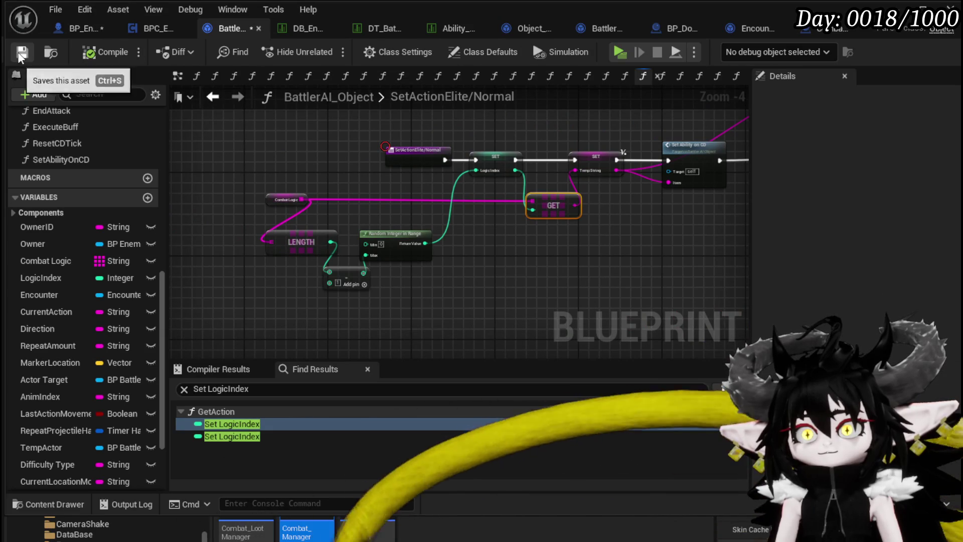
left_click(84, 26)
left_click(22, 51)
mouse_move(626, 159)
left_mouse_down()
mouse_move(521, 159)
mouse_move(635, 160)
left_mouse_up()
scroll(92, 385, "down", 5)
left_click_drag(179, 387, 173, 481)
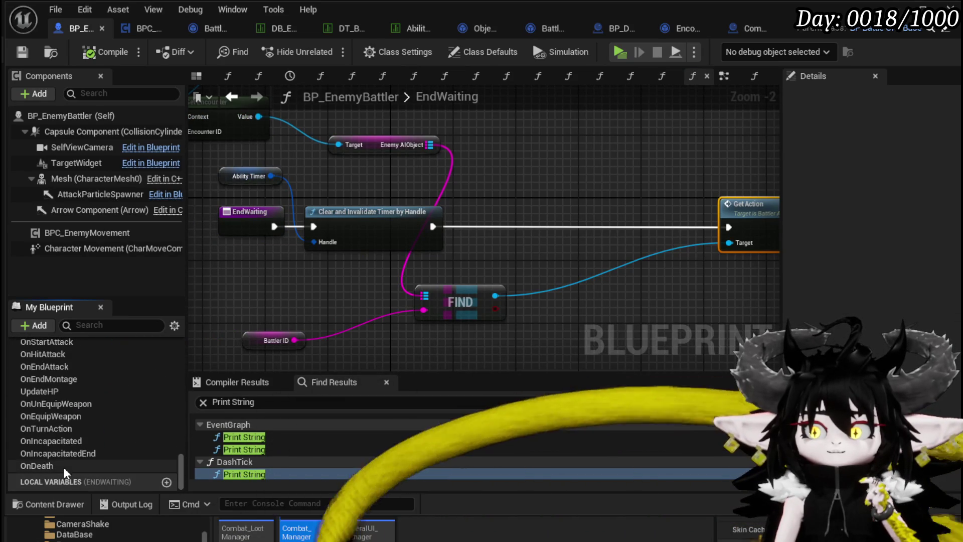
Add a Call On End Attack node right after the timer-clearing step in EndWaiting
mouse_move(54, 367)
left_mouse_down()
mouse_move(457, 170)
mouse_move(509, 203)
left_mouse_up()
key("Escape")
left_click_drag(433, 226, 507, 225)
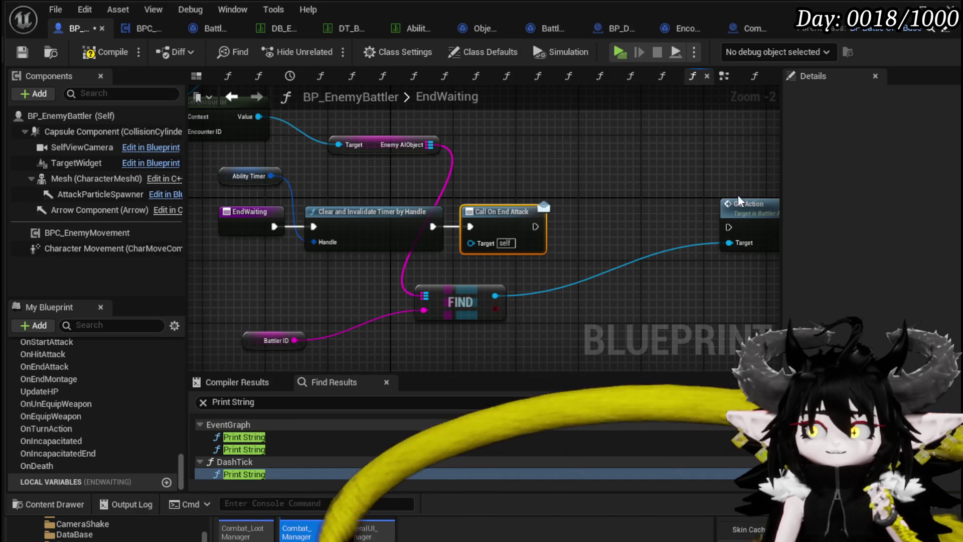
mouse_move(600, 179)
left_mouse_down()
mouse_move(624, 213)
mouse_move(596, 204)
left_mouse_up()
Compile and save BP_EnemyBattler, then return to BattlerAI_Object
left_click(595, 204)
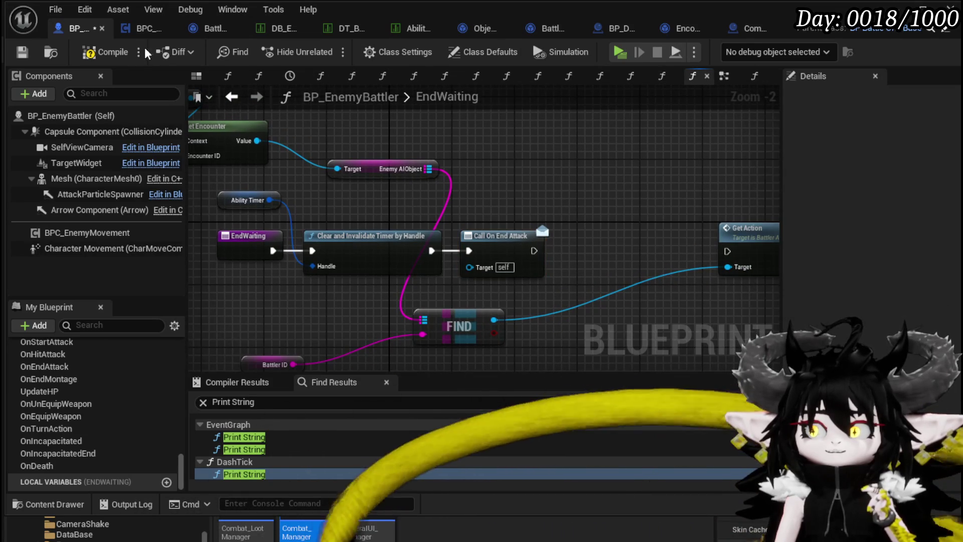
left_click(25, 51)
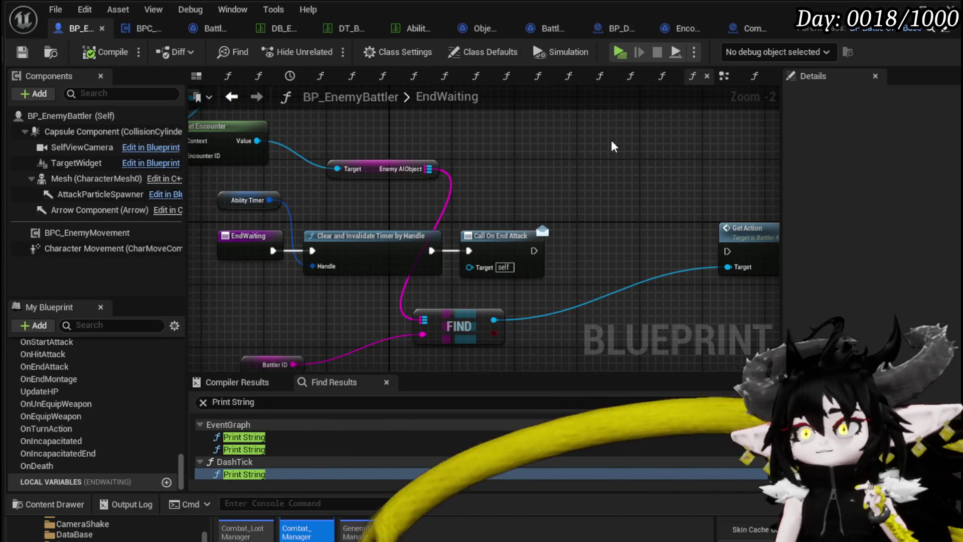
left_click(212, 35)
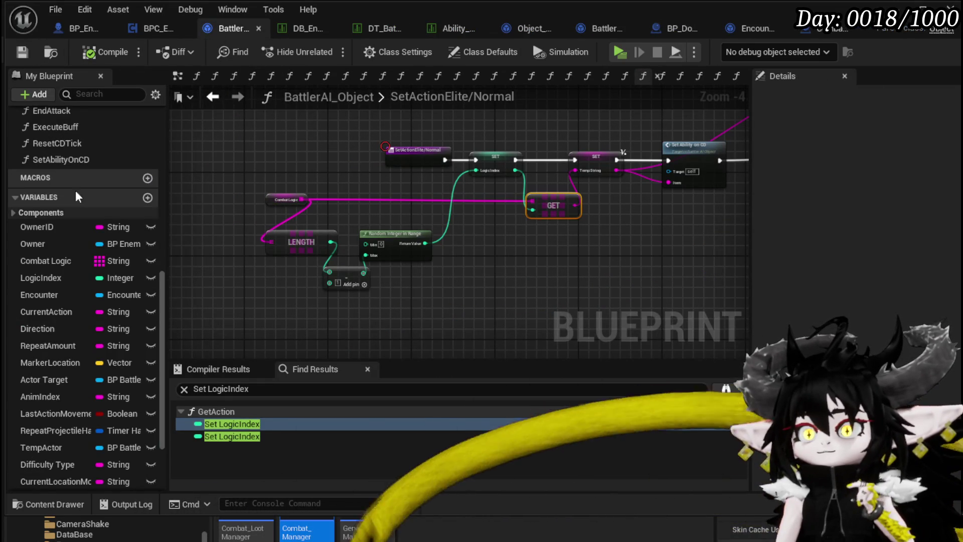
In EndAttack, move the Combat Logic and Logic Index lookup nodes up and save BattlerAI_Object
scroll(101, 211, "up", 3)
double_click(77, 175)
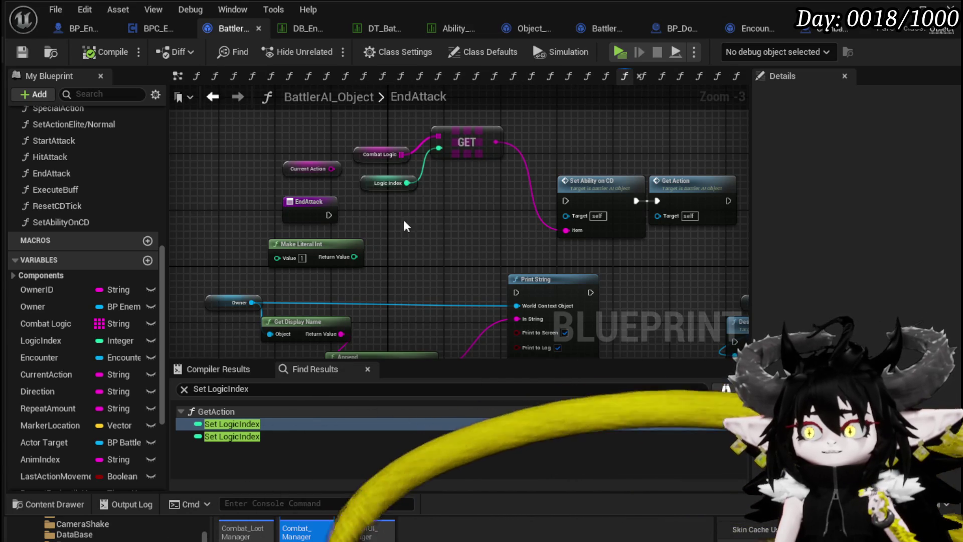
left_click_drag(373, 214, 398, 147)
mouse_move(397, 198)
left_mouse_down()
mouse_move(313, 250)
mouse_move(345, 233)
left_mouse_up()
mouse_move(281, 203)
left_mouse_down()
mouse_move(429, 270)
mouse_move(362, 255)
mouse_move(418, 257)
left_mouse_up()
left_click(373, 220)
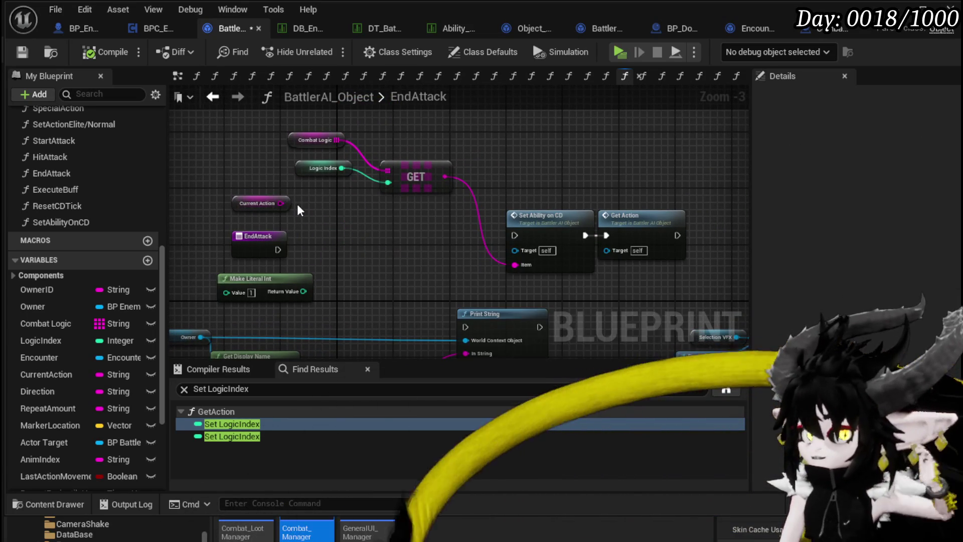
left_click(29, 50)
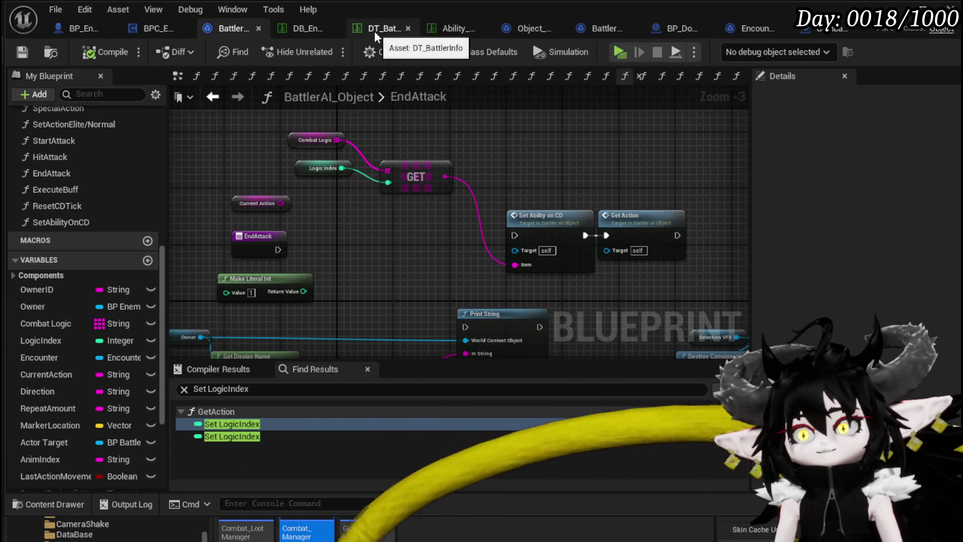
left_click(372, 28)
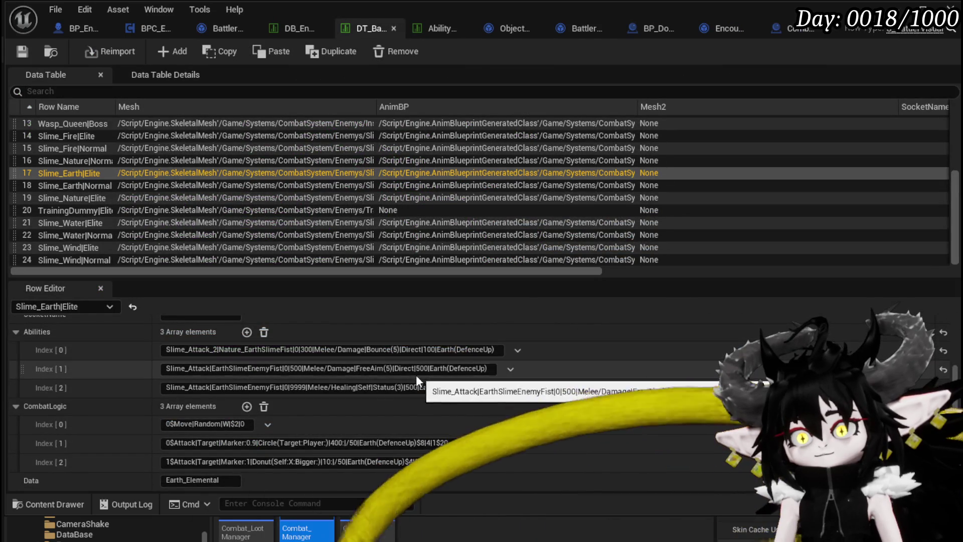
Inspect the CombatLogic entries of Slime_Earth|Elite and Slime_Earth|Normal, then save DT_BattlerInfo
left_click(427, 443)
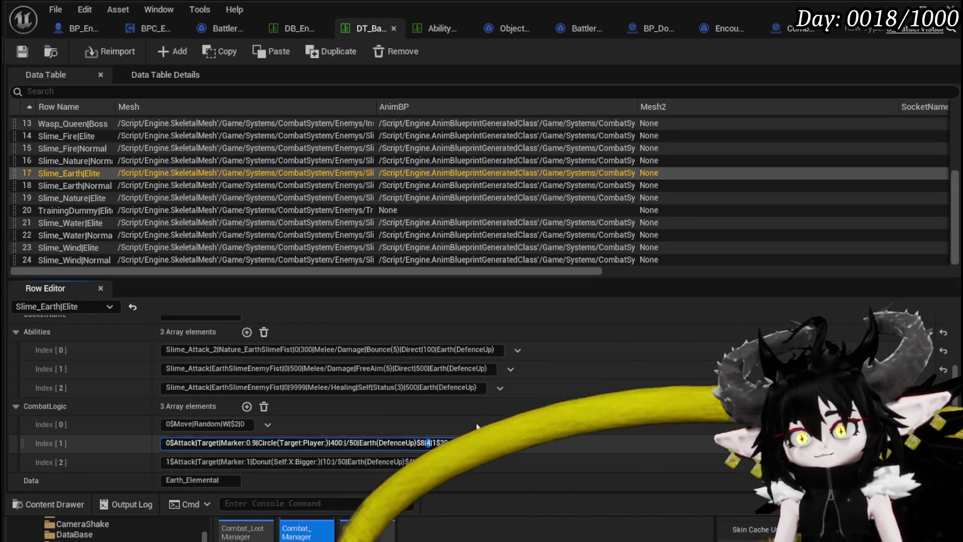
key("shift+Right")
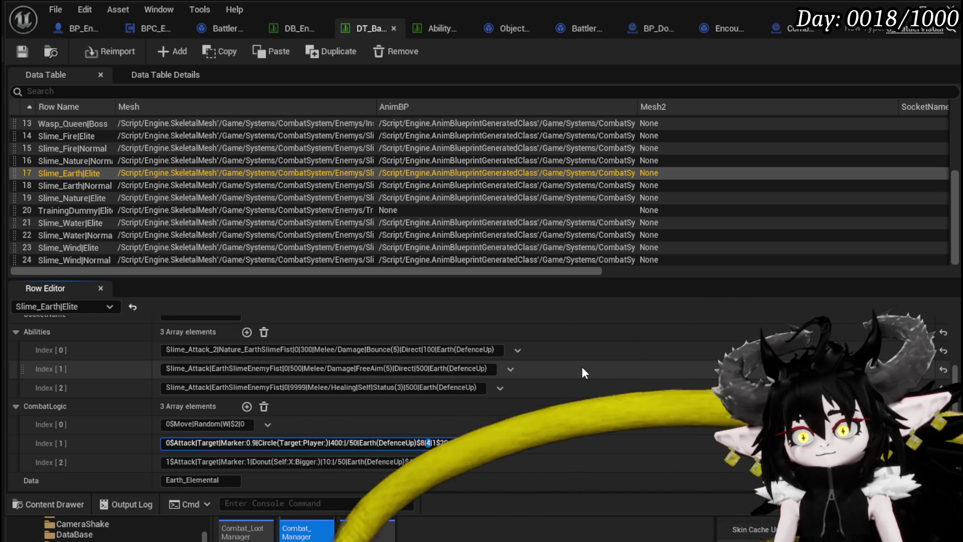
left_click(86, 184)
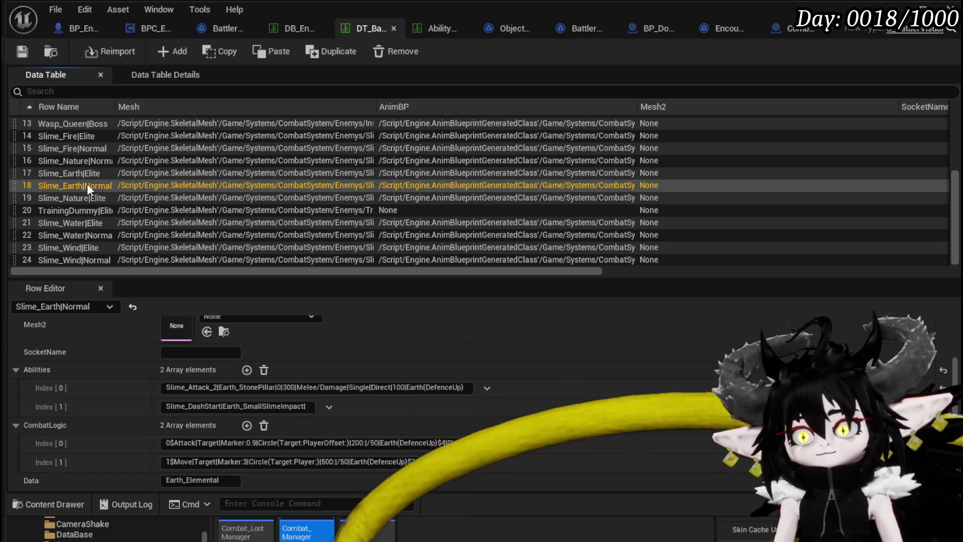
double_click(449, 443)
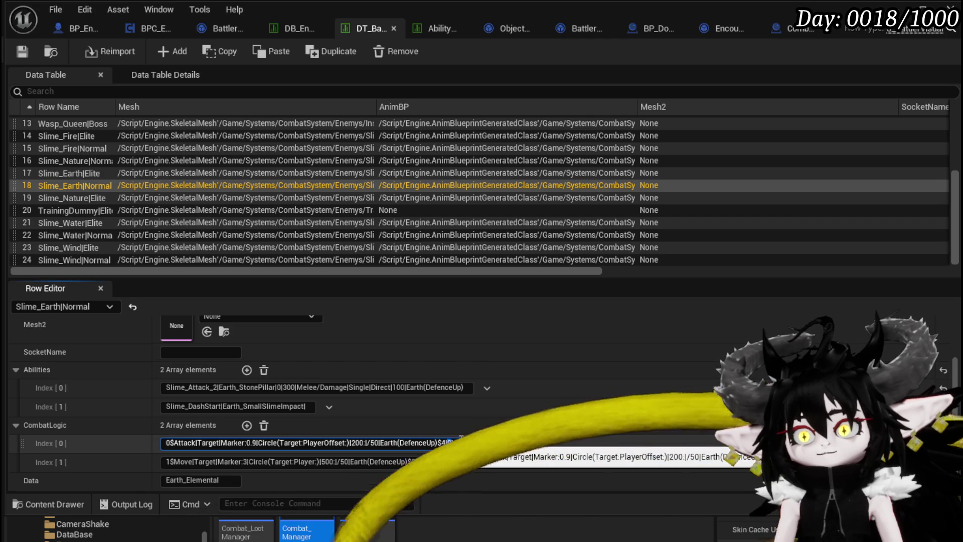
left_click(20, 54)
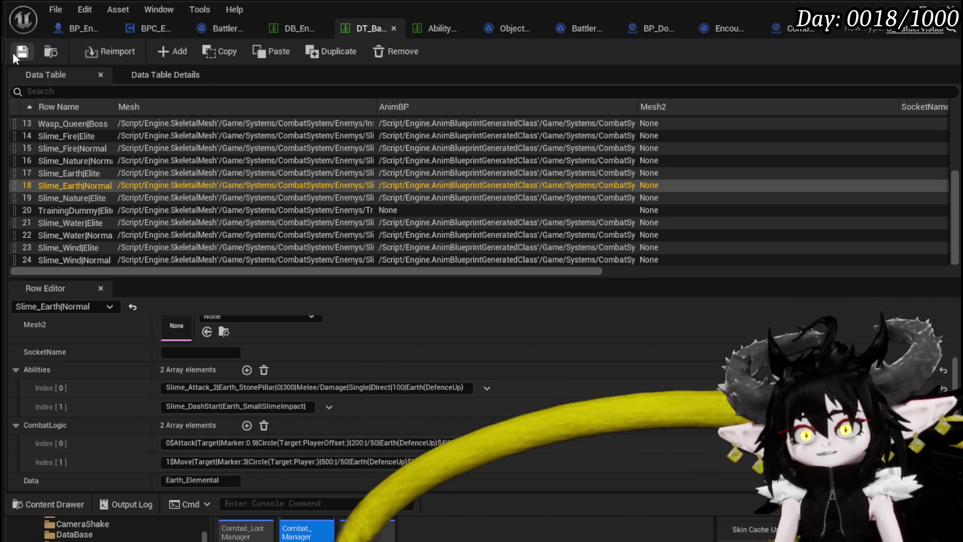
left_click(23, 53)
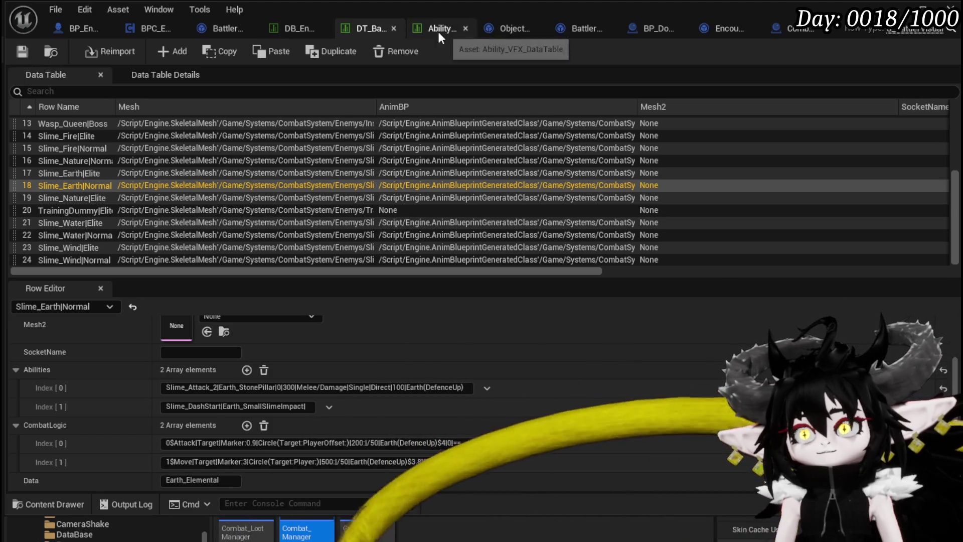
Split Current Action with a Parse Into Array node using delimiter '$'
left_click(206, 28)
right_click(262, 148)
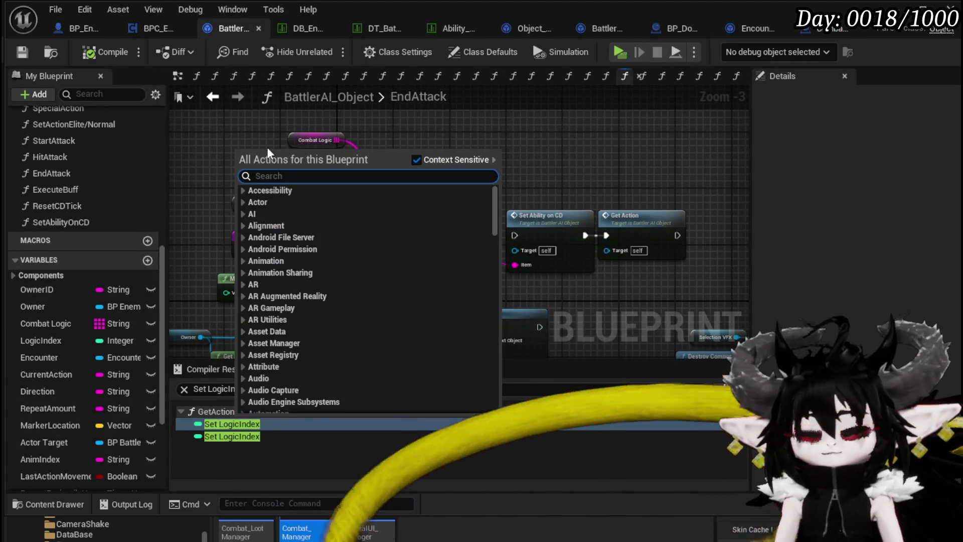
type("Parse")
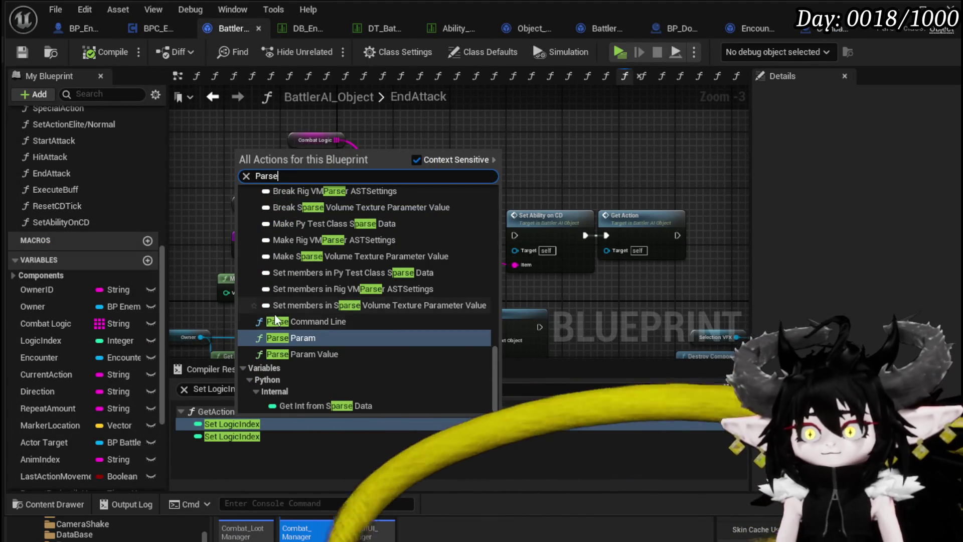
scroll(361, 353, "up", 2)
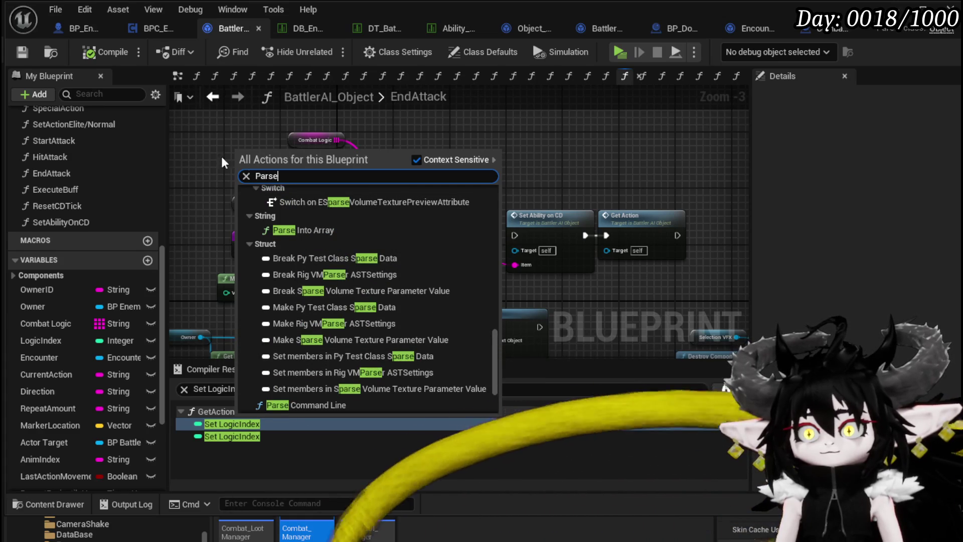
left_click_drag(192, 166, 312, 185)
mouse_move(366, 223)
left_mouse_down()
mouse_move(242, 159)
mouse_move(207, 224)
left_mouse_up()
type("Parse")
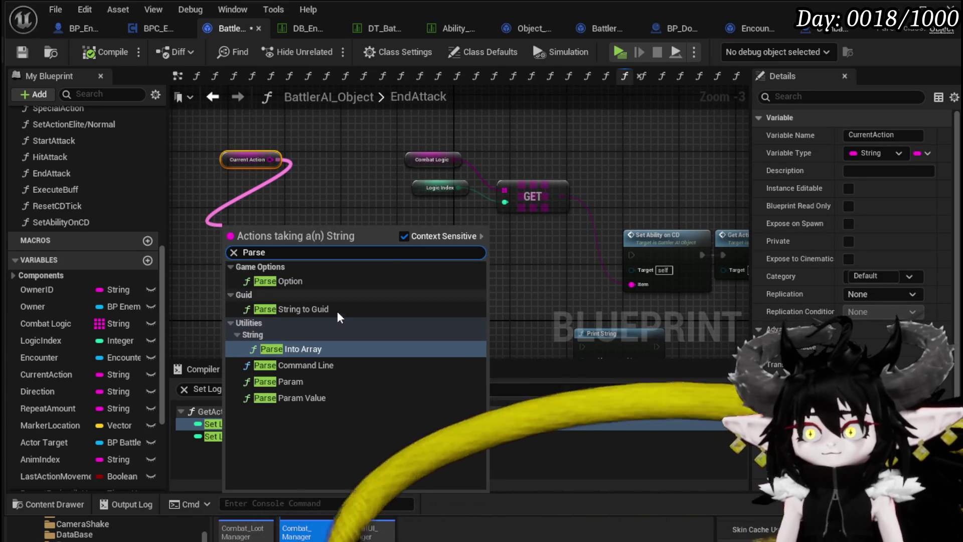
left_click(314, 349)
scroll(303, 229, "up", 3)
left_click_drag(319, 181, 366, 213)
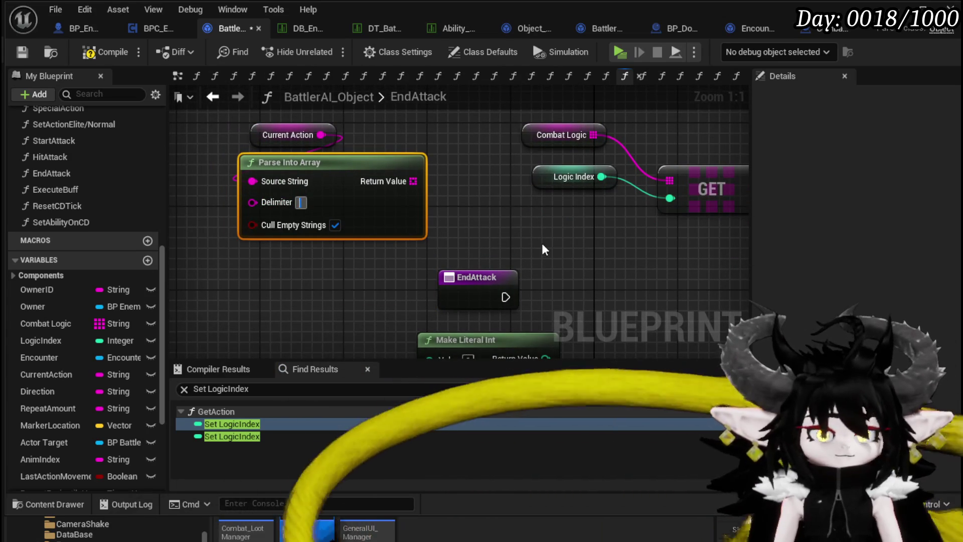
type("$")
Read element 2 of the parsed array with a GET node
left_click_drag(413, 181, 464, 212)
type("get")
left_click(526, 268)
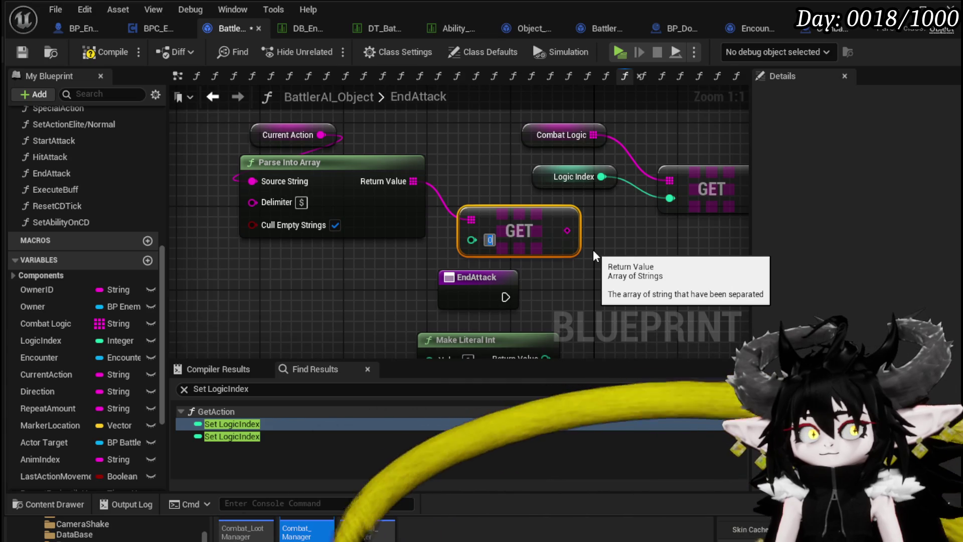
type("2")
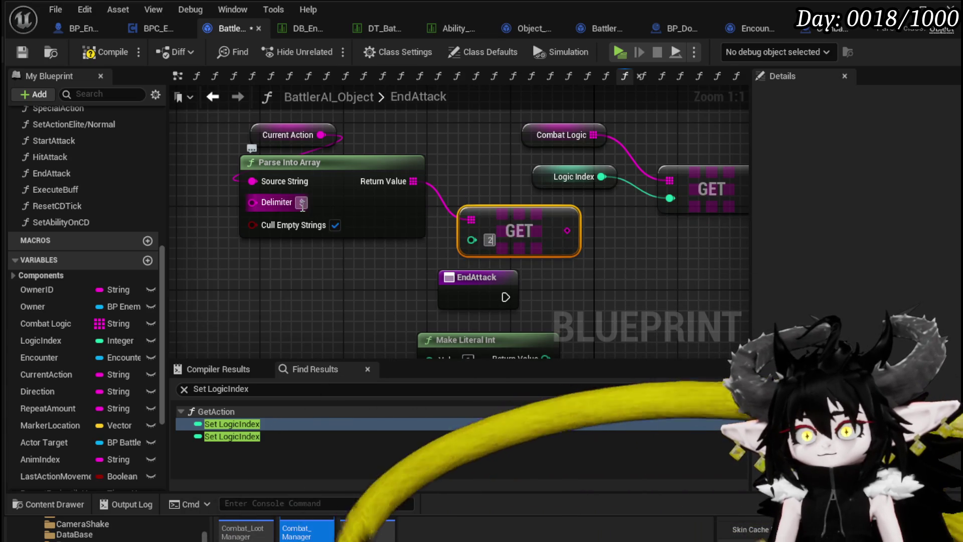
left_click(297, 203)
Split that element again with a second Parse Into Array using delimiter '|'
mouse_move(567, 231)
left_mouse_down()
mouse_move(737, 281)
mouse_move(484, 258)
left_mouse_up()
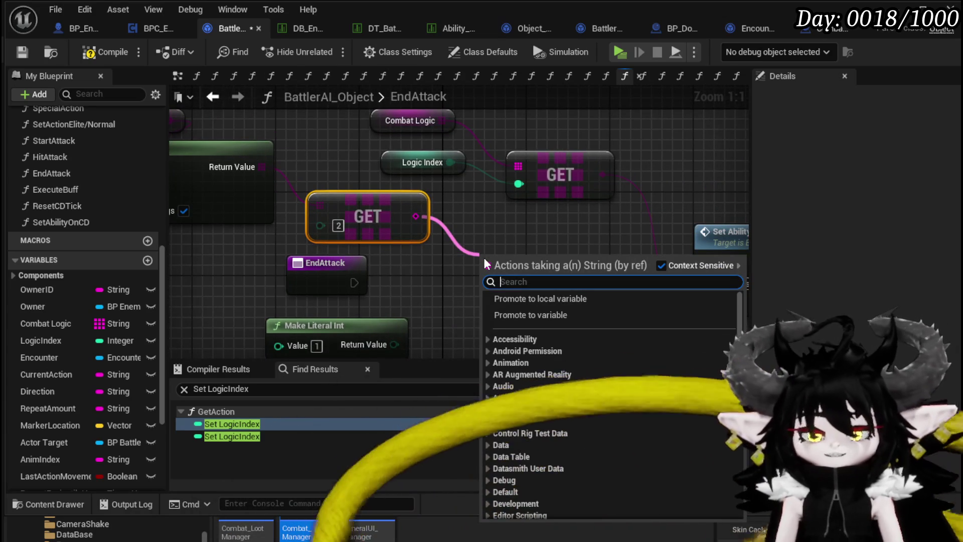
type("pars")
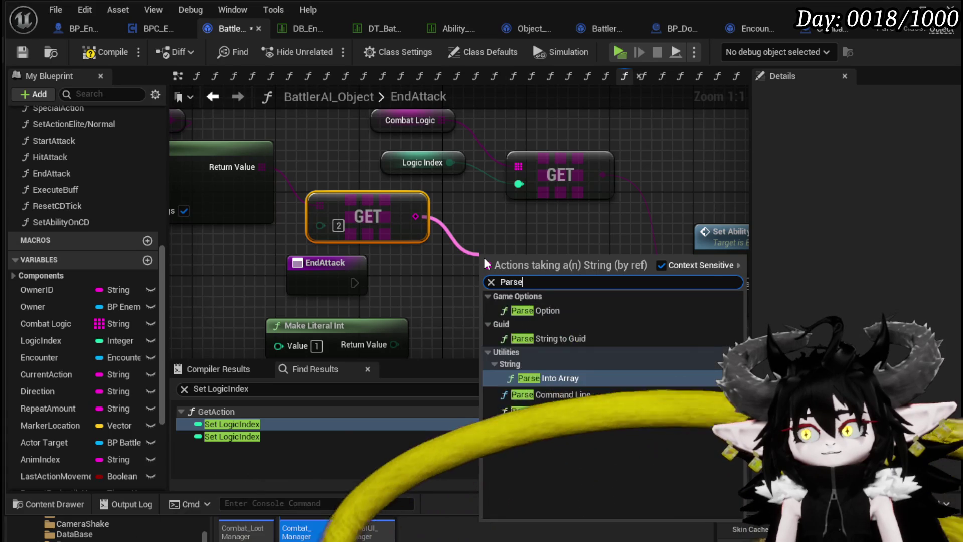
key("Return")
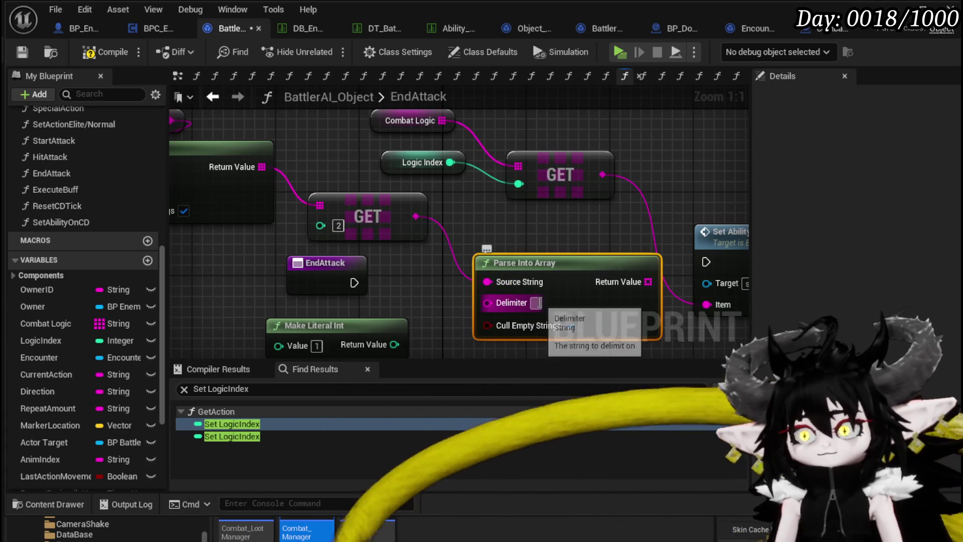
left_click(536, 303)
type("|")
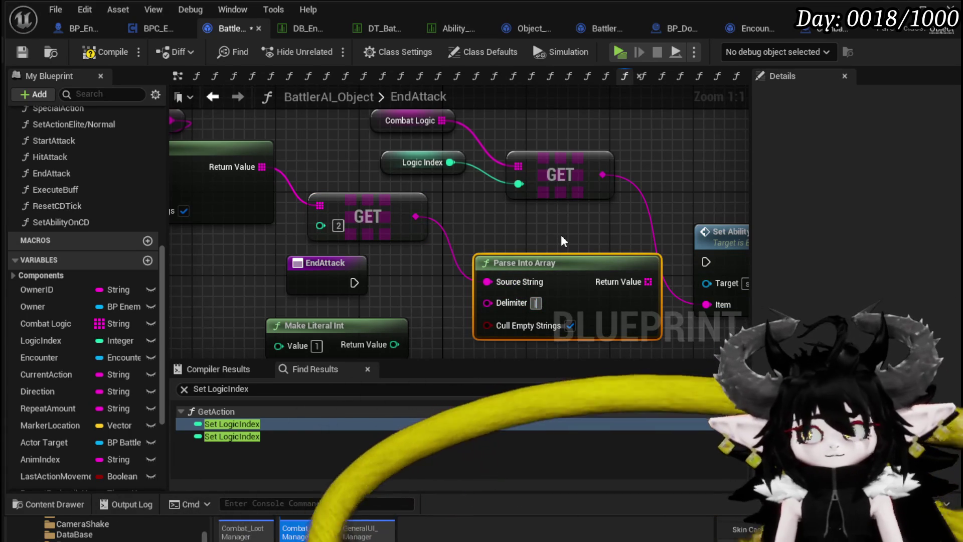
Rearrange the parsing nodes and add a GET on the second split result
scroll(565, 227, "down", 2)
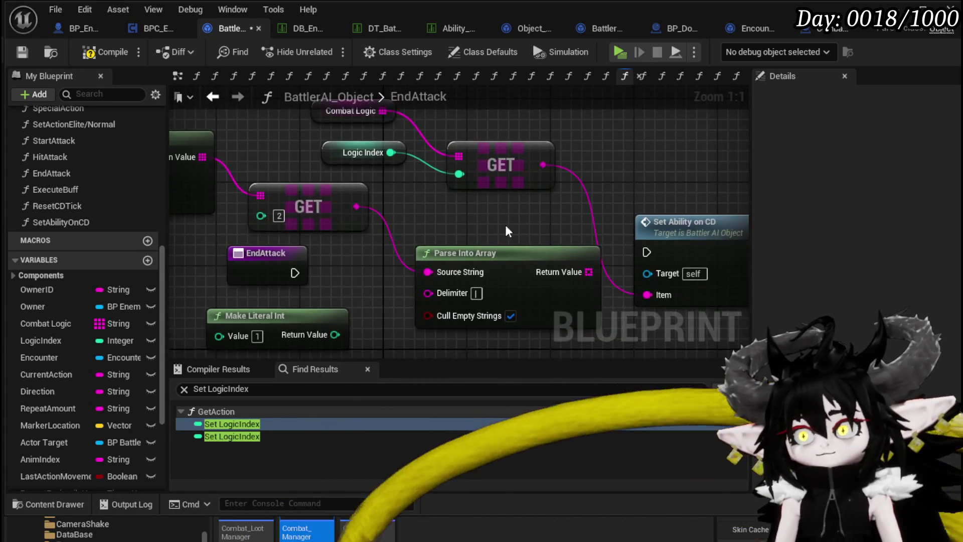
left_click_drag(639, 221, 639, 221)
left_click_drag(533, 206, 596, 207)
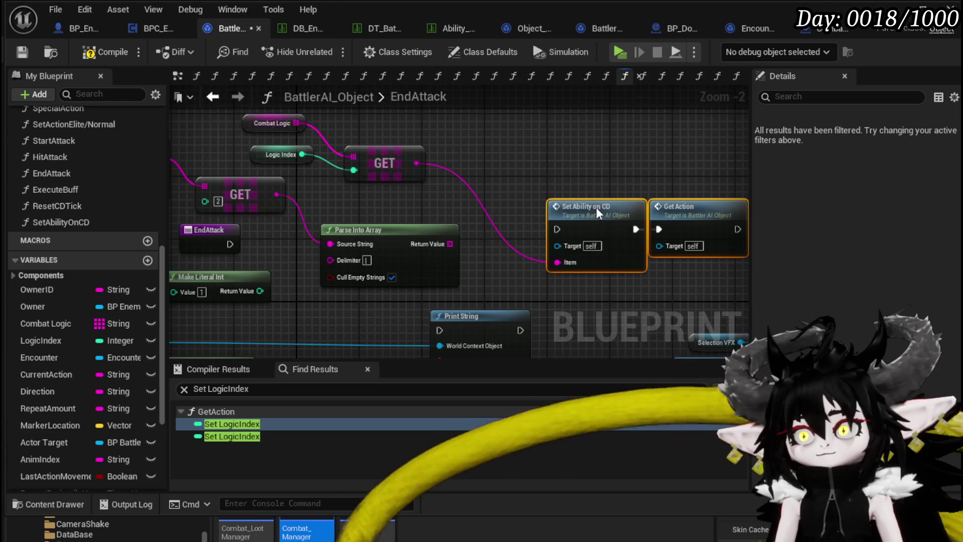
left_click_drag(430, 207, 596, 232)
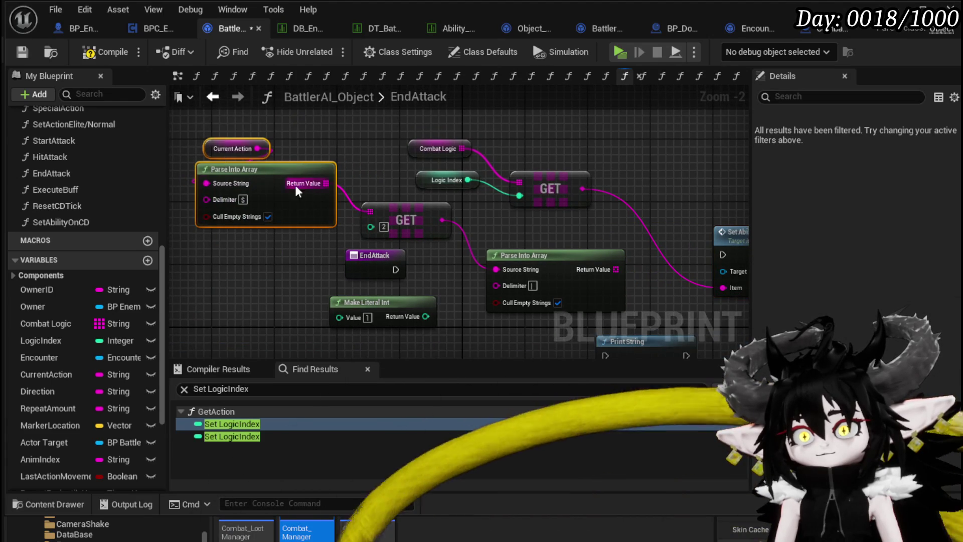
left_click_drag(298, 186, 251, 130)
left_click_drag(373, 204, 231, 196)
mouse_move(561, 262)
left_mouse_down()
mouse_move(358, 196)
mouse_move(429, 231)
left_mouse_up()
type("get")
left_click(495, 316)
Feed the literal int 1 into a Less Equal (<=) node and add a Branch from it
left_click_drag(460, 320, 401, 274)
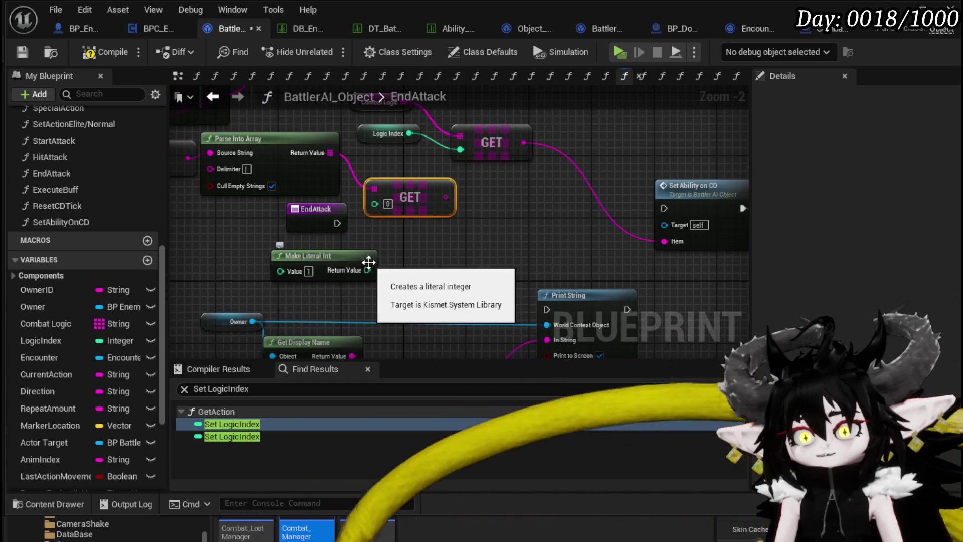
mouse_move(365, 270)
left_mouse_down()
mouse_move(396, 251)
mouse_move(419, 261)
mouse_move(448, 255)
left_mouse_up()
type("==")
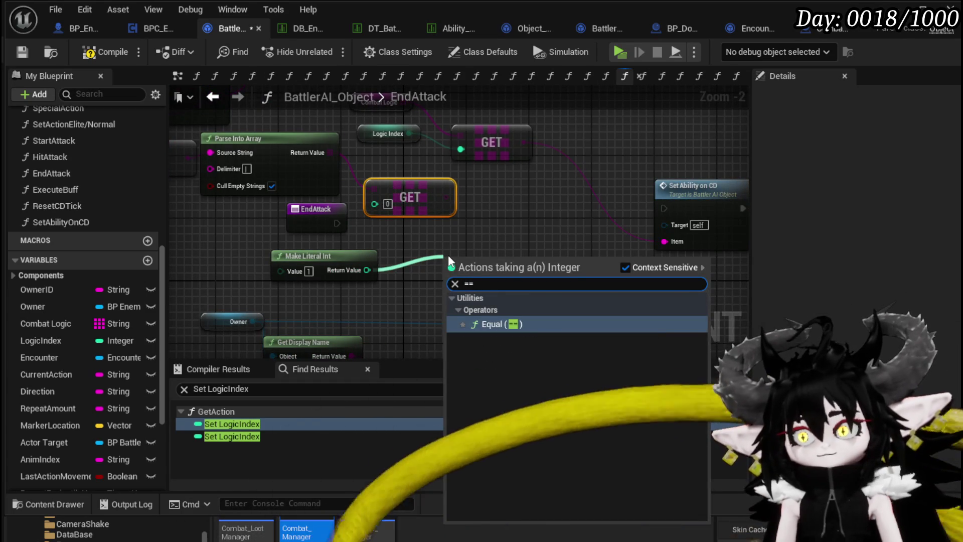
left_click_drag(368, 270, 468, 256)
type("les")
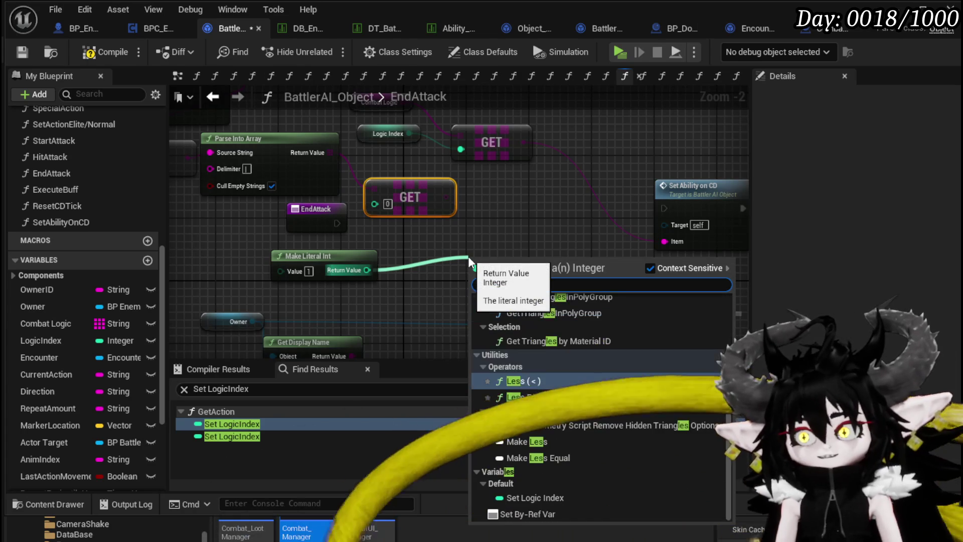
left_click(537, 392)
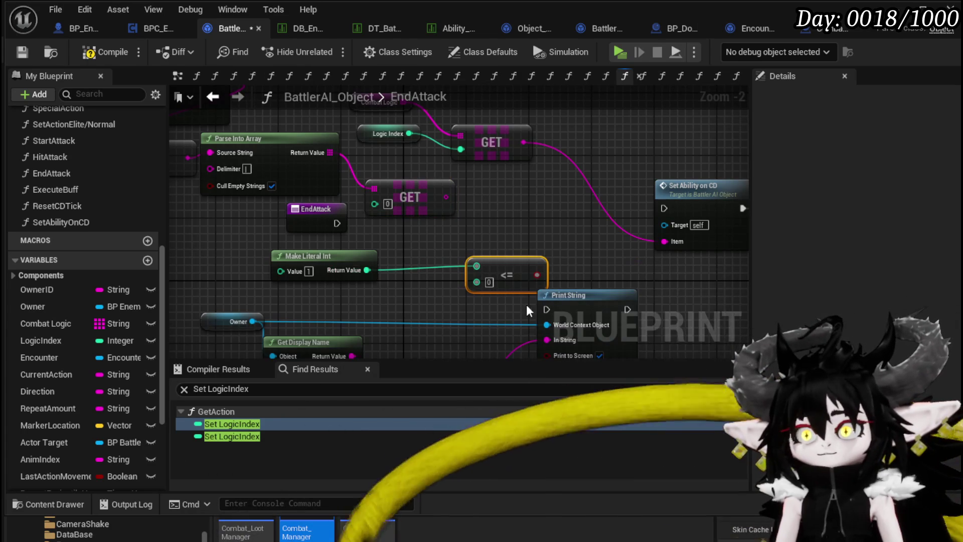
left_click_drag(537, 274, 508, 222)
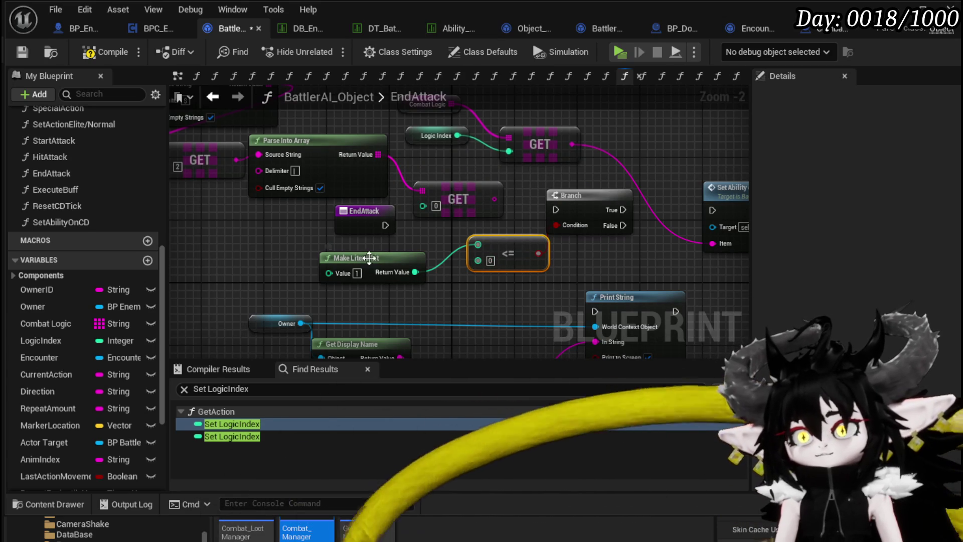
Replace the <= node with a Greater Equal (>=) node fed by the literal 1
key("Delete")
left_click_drag(415, 271, 483, 270)
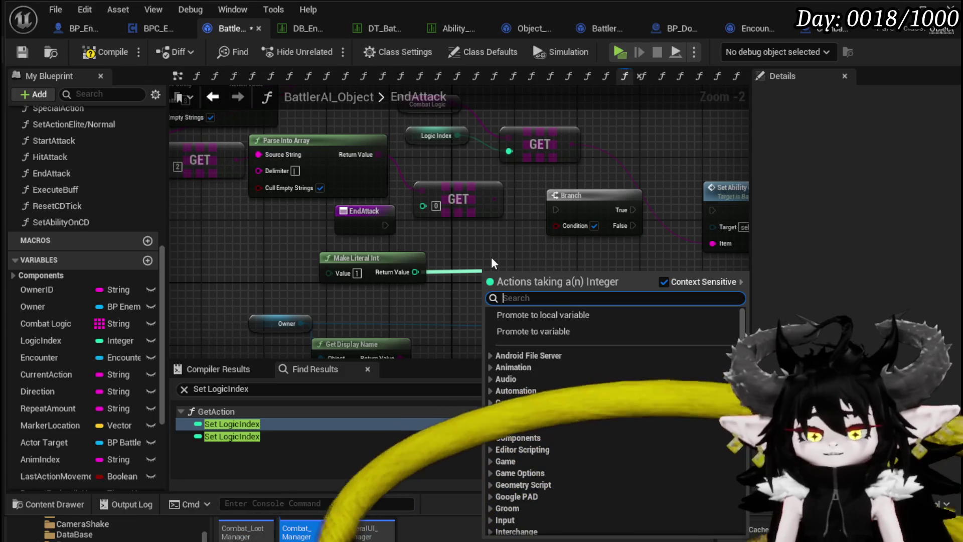
type("greater")
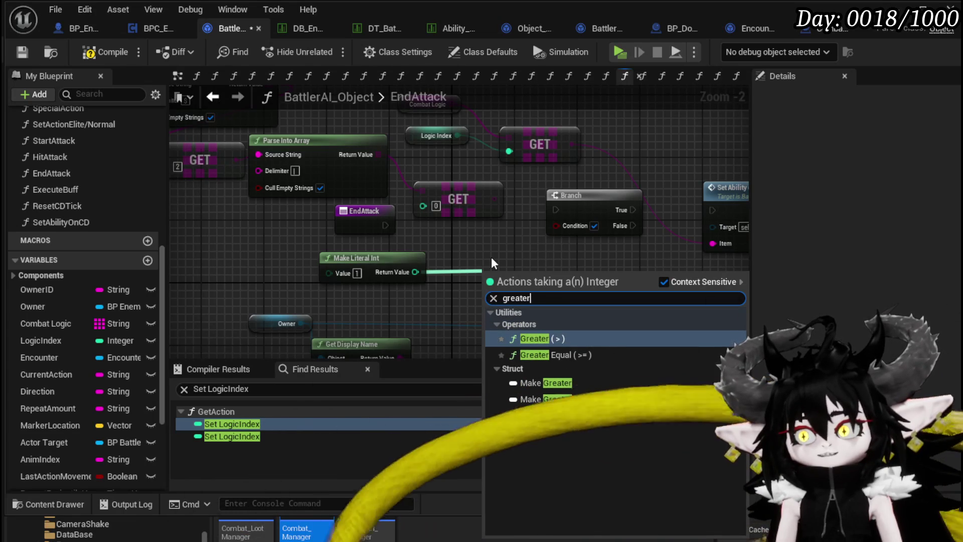
left_click(540, 355)
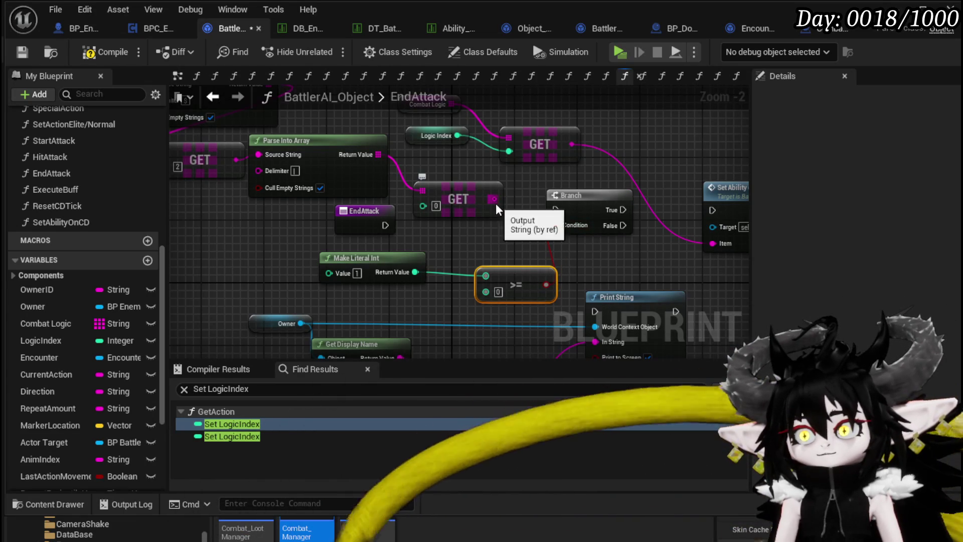
left_click_drag(352, 258, 342, 282)
left_click_drag(407, 296, 486, 291)
mouse_move(494, 199)
left_mouse_down()
mouse_move(462, 262)
mouse_move(483, 276)
mouse_move(542, 269)
left_mouse_up()
Wire EndAttack into the Branch and run Set Ability on CD from its True output
mouse_move(422, 242)
left_mouse_down()
mouse_move(591, 231)
mouse_move(536, 244)
mouse_move(314, 255)
mouse_move(444, 244)
left_mouse_up()
mouse_move(509, 210)
left_mouse_down()
mouse_move(572, 237)
mouse_move(572, 151)
left_mouse_up()
mouse_move(498, 242)
left_mouse_down()
mouse_move(528, 216)
mouse_move(552, 215)
left_mouse_up()
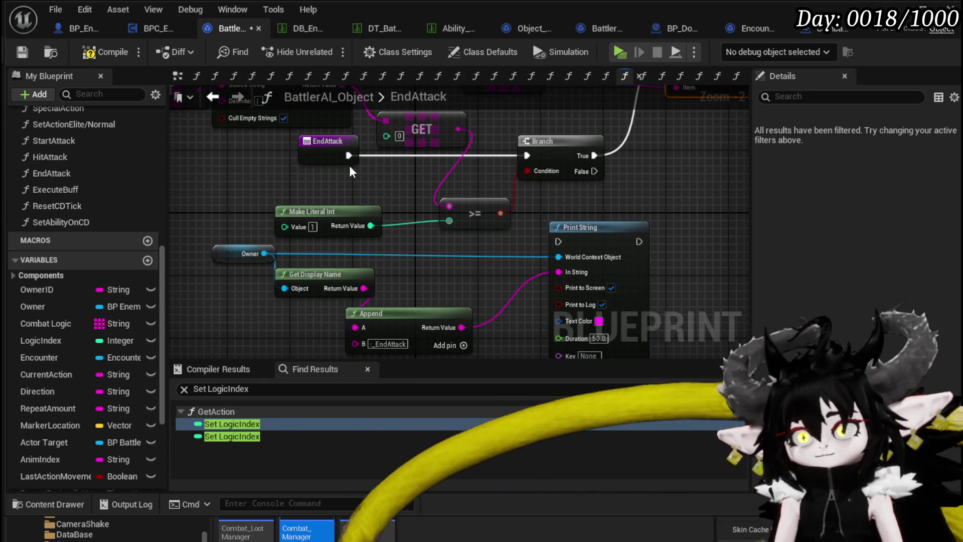
Route EndAttack's execution through Print String into the Branch
left_click_drag(348, 155, 474, 238)
left_click_drag(561, 245, 558, 242)
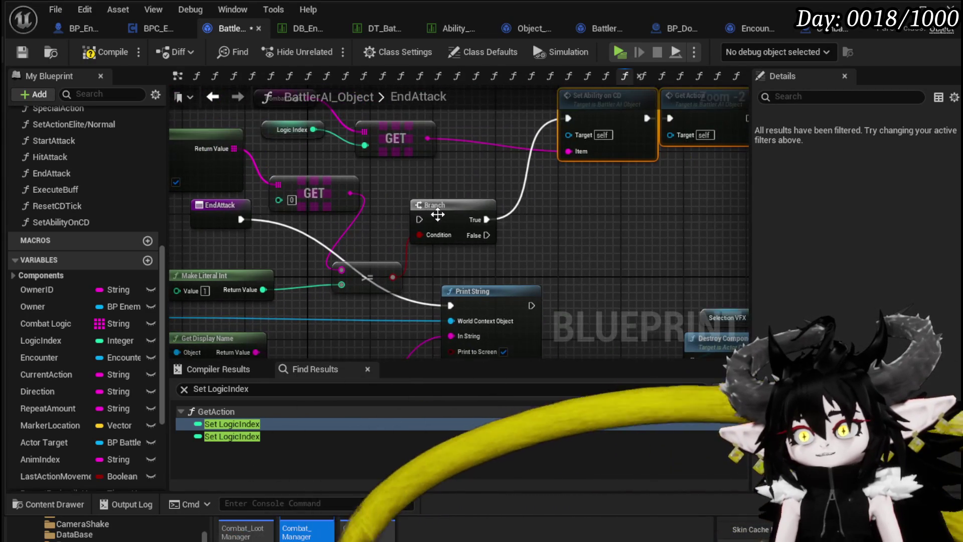
mouse_move(531, 305)
left_mouse_down()
mouse_move(416, 217)
mouse_move(532, 214)
left_mouse_up()
mouse_move(490, 288)
left_mouse_down()
mouse_move(435, 233)
mouse_move(437, 192)
mouse_move(630, 198)
left_mouse_up()
Tidy the graph, moving the >= comparison node above the Branch
mouse_move(544, 250)
left_mouse_down()
mouse_move(504, 249)
mouse_move(529, 272)
left_mouse_up()
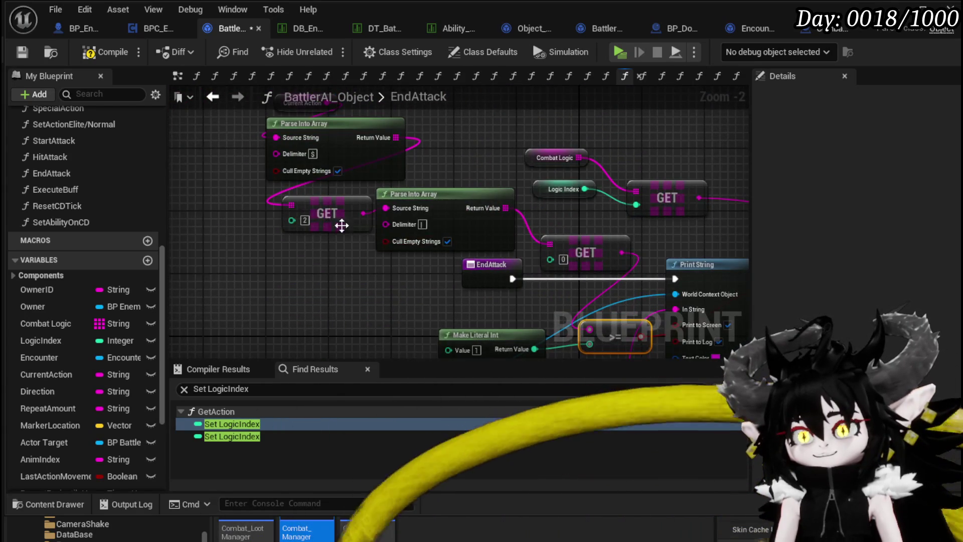
left_click_drag(364, 204, 361, 266)
left_click_drag(462, 180, 285, 176)
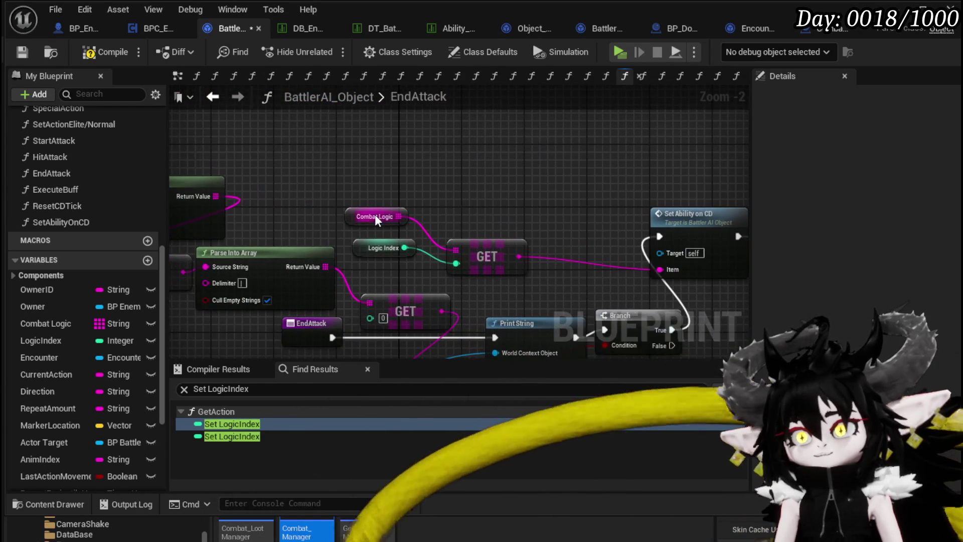
left_click(353, 206)
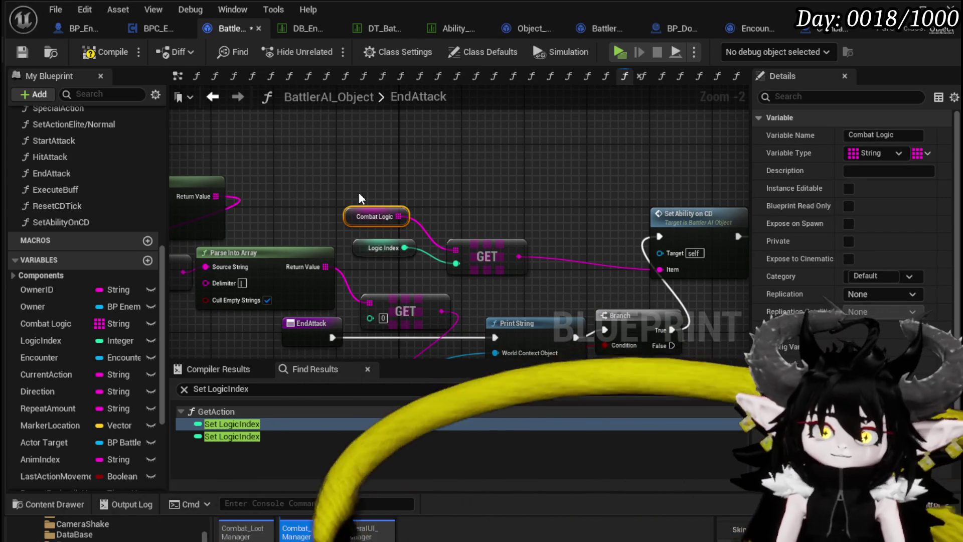
left_click_drag(380, 137, 386, 92)
left_click_drag(441, 328, 378, 190)
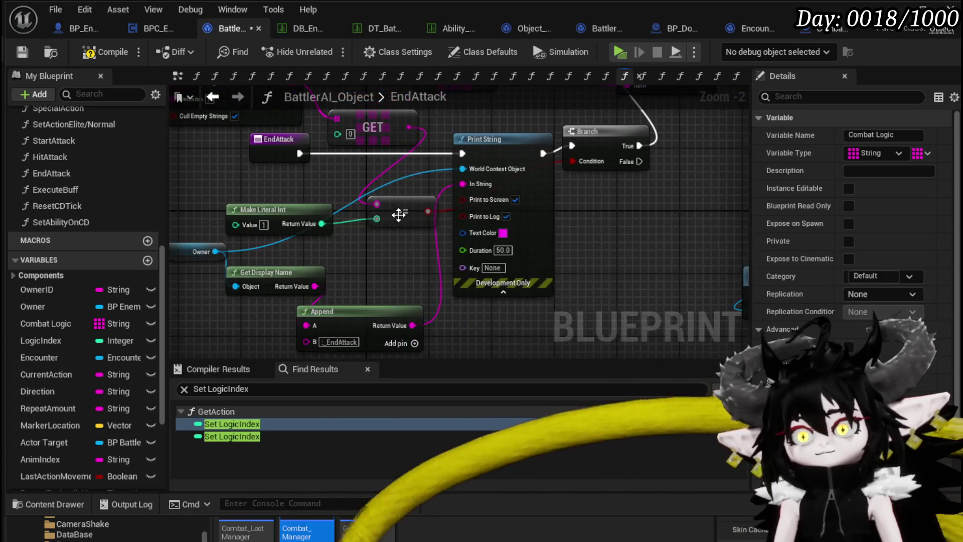
left_click(378, 190)
mouse_move(596, 192)
left_mouse_down()
mouse_move(522, 133)
mouse_move(539, 138)
mouse_move(525, 286)
left_mouse_up()
Group Combat Logic, Logic Index and GET beside the >= node and literal integer
mouse_move(340, 187)
left_mouse_down()
mouse_move(442, 226)
mouse_move(524, 169)
left_mouse_up()
left_click_drag(357, 262, 356, 233)
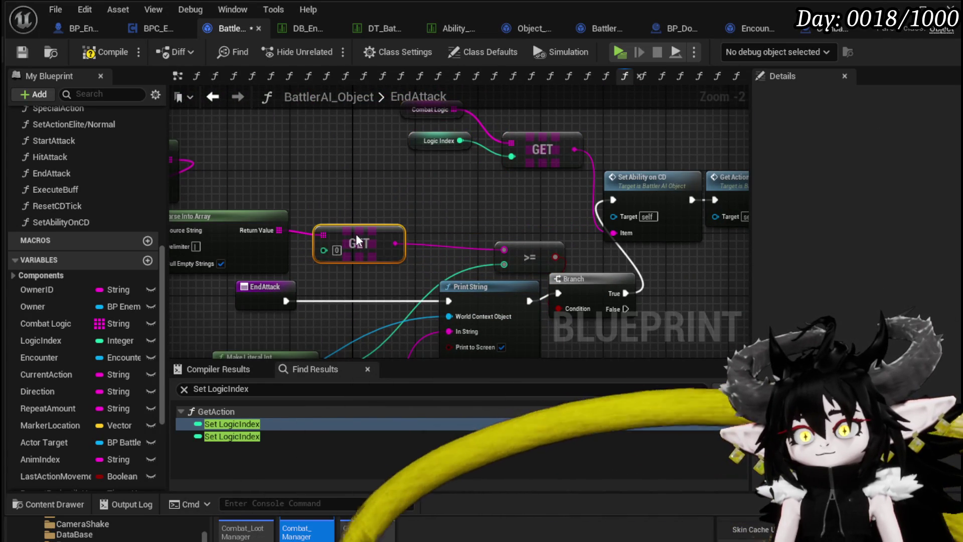
left_click_drag(524, 258, 461, 249)
left_click_drag(394, 262, 446, 173)
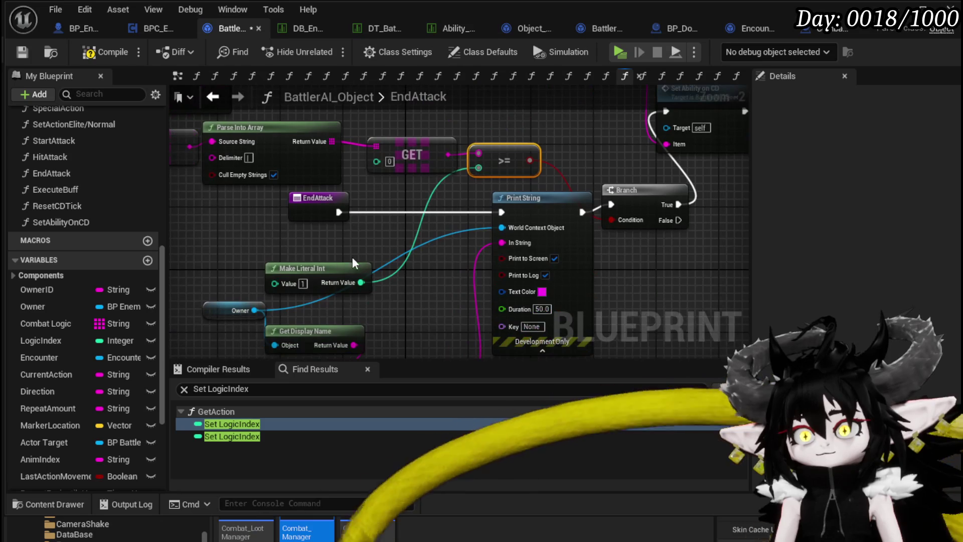
left_click_drag(311, 248, 248, 248)
Connect Current Action to Print String's In String input
mouse_move(399, 260)
left_mouse_down()
mouse_move(345, 204)
mouse_move(373, 190)
mouse_move(396, 244)
left_mouse_up()
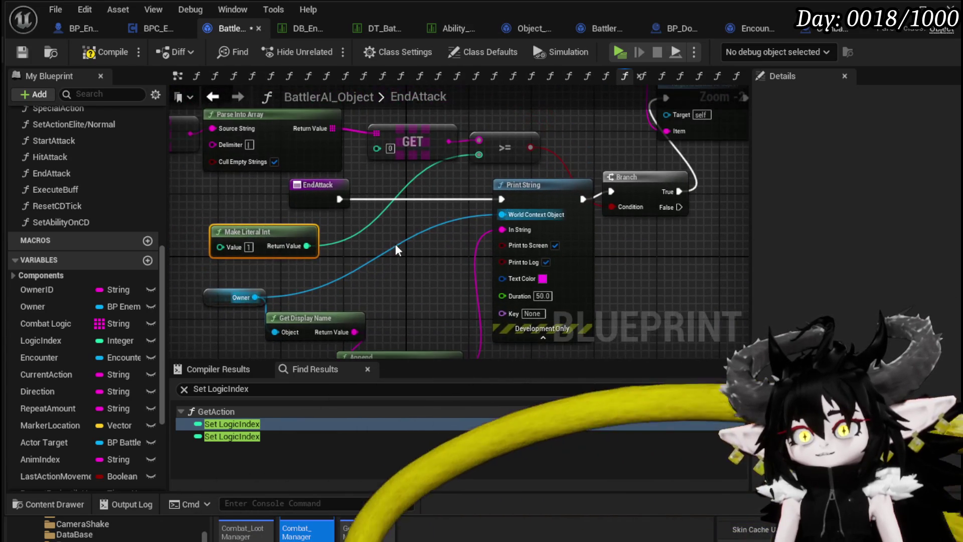
mouse_move(414, 174)
left_mouse_down()
mouse_move(509, 257)
mouse_move(524, 322)
left_mouse_up()
mouse_move(262, 173)
left_mouse_down()
mouse_move(606, 278)
mouse_move(588, 258)
mouse_move(613, 274)
left_mouse_up()
mouse_move(548, 301)
left_mouse_down()
mouse_move(339, 210)
mouse_move(417, 182)
mouse_move(394, 208)
mouse_move(250, 228)
mouse_move(283, 330)
mouse_move(512, 259)
left_mouse_up()
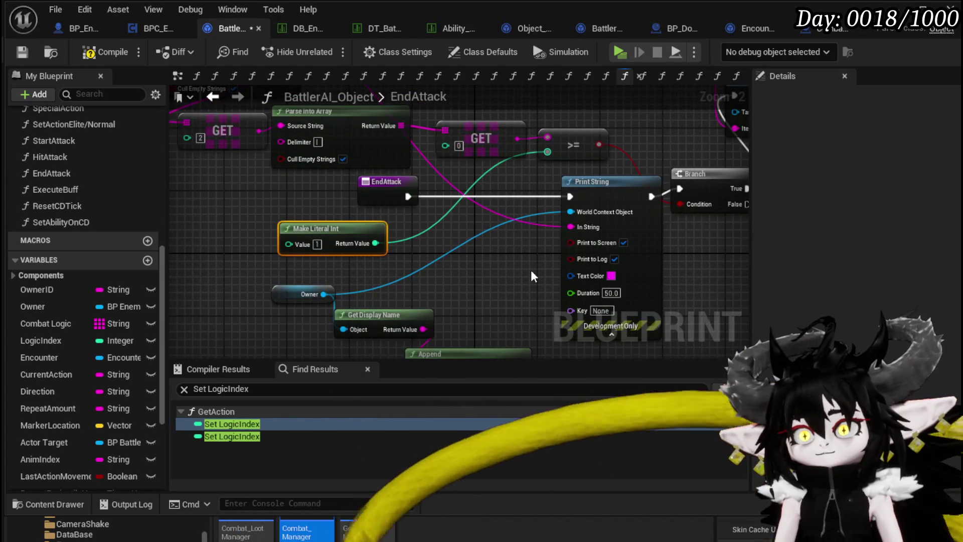
Compile and save the Blueprint
left_click(105, 52)
mouse_move(435, 240)
left_mouse_down()
mouse_move(194, 231)
mouse_move(419, 272)
mouse_move(447, 241)
mouse_move(413, 283)
left_mouse_up()
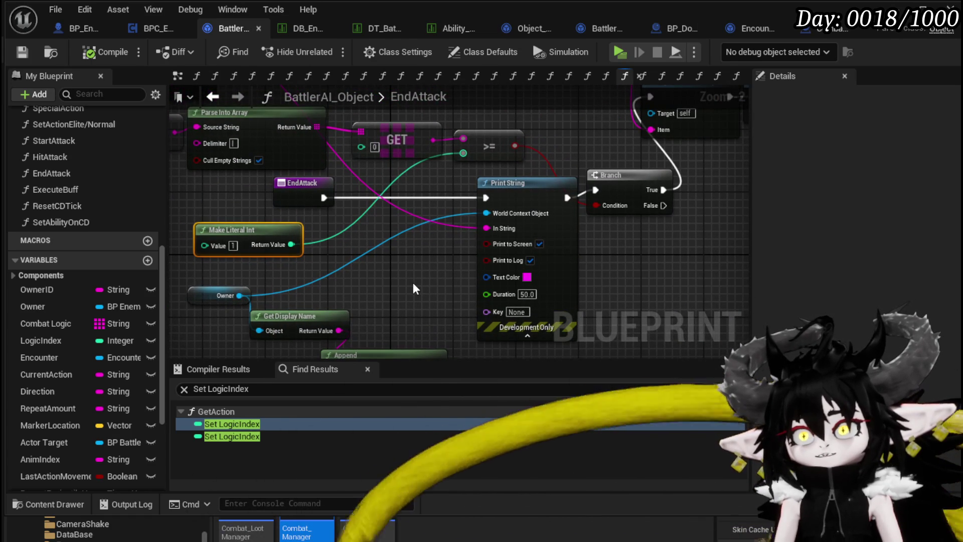
mouse_move(413, 283)
left_mouse_down()
mouse_move(421, 261)
mouse_move(427, 289)
left_mouse_up()
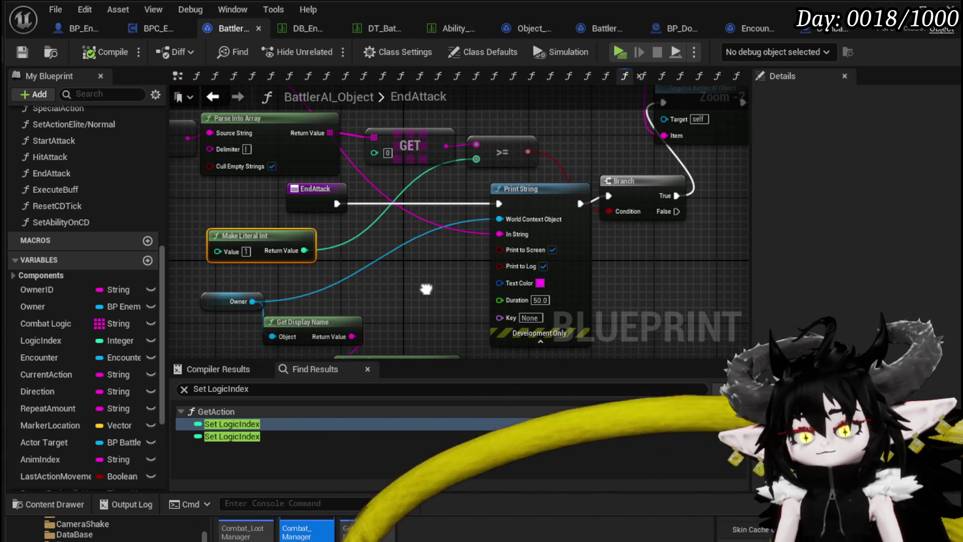
left_click_drag(345, 262, 399, 255)
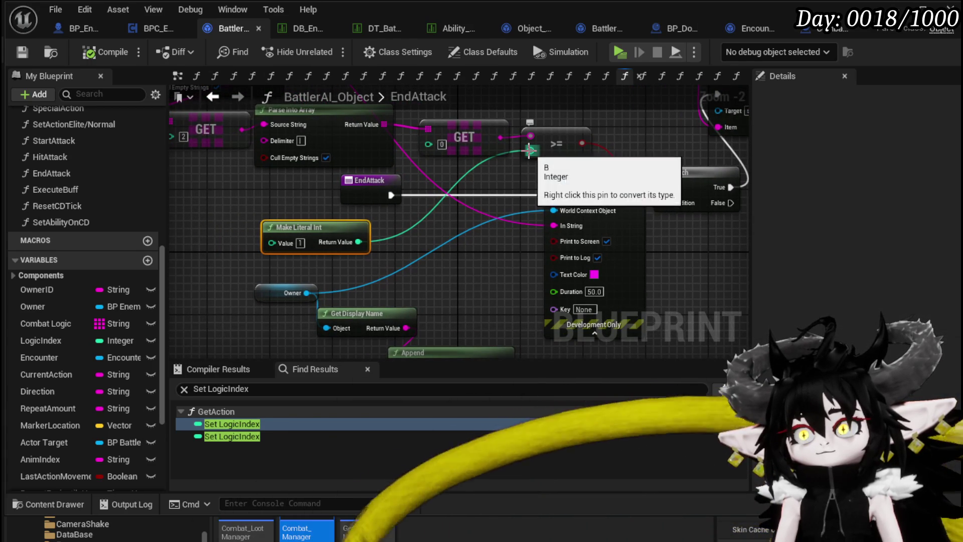
Promote the >= node's lower input to a new integer variable named AbilityRepeatCounter
right_click(530, 151)
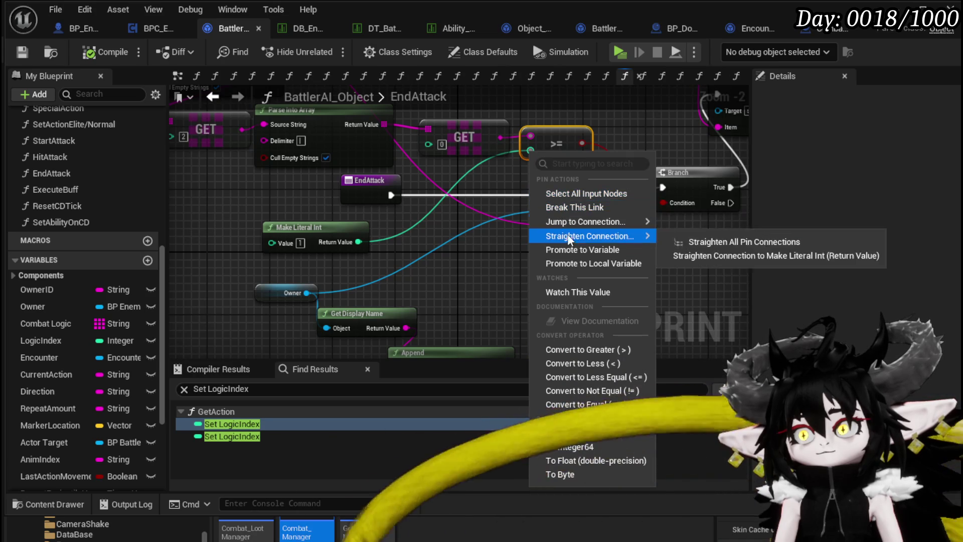
left_click(569, 249)
type("R")
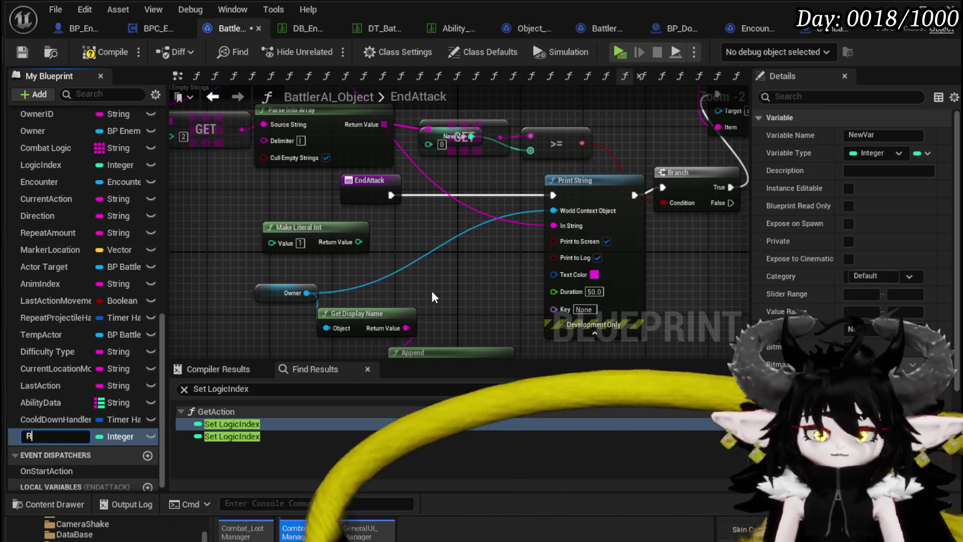
key("BackSpace")
type("Ab")
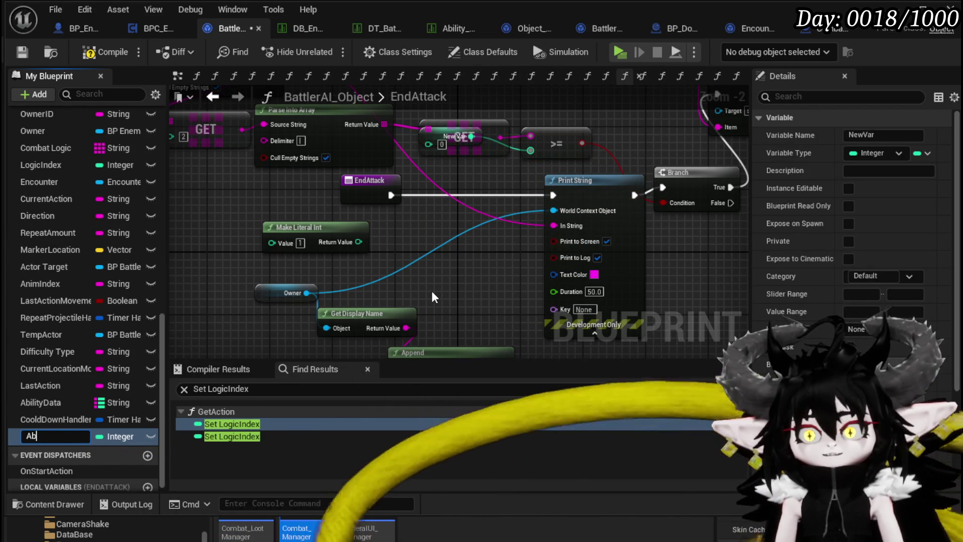
type("ilityRep")
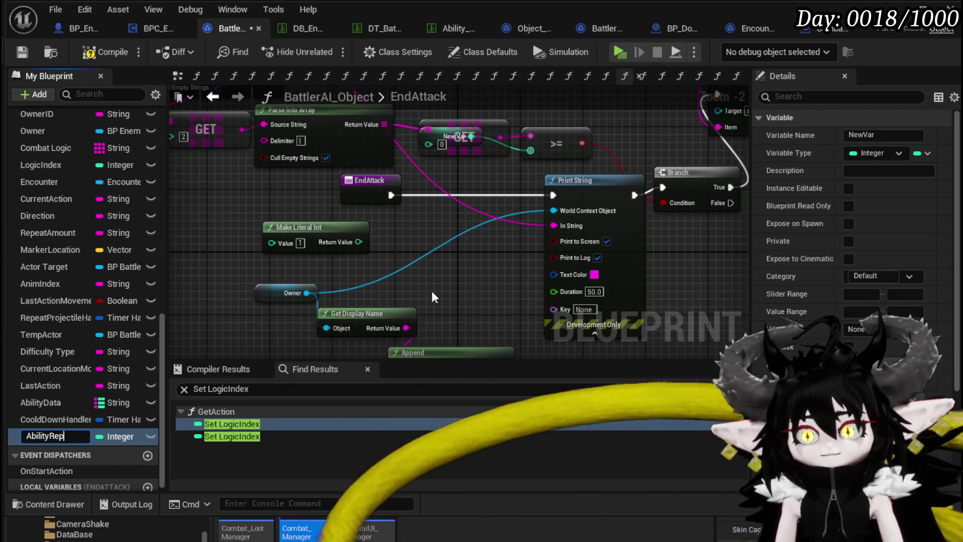
type("eatCounter")
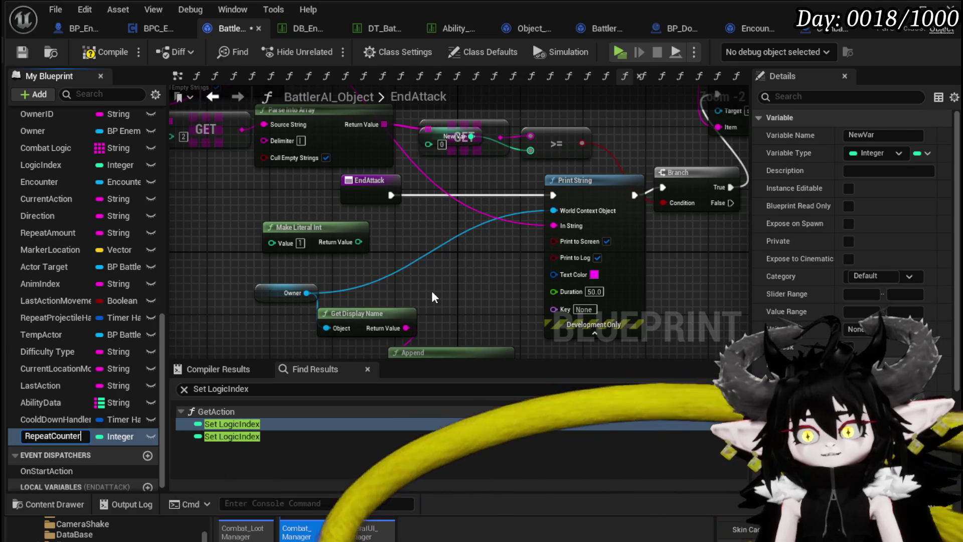
key("Return")
Place the Ability Repeat Counter getter beside GET and compile
mouse_move(437, 170)
left_mouse_down()
mouse_move(401, 212)
mouse_move(414, 165)
mouse_move(440, 165)
left_mouse_up()
left_click_drag(389, 183, 496, 150)
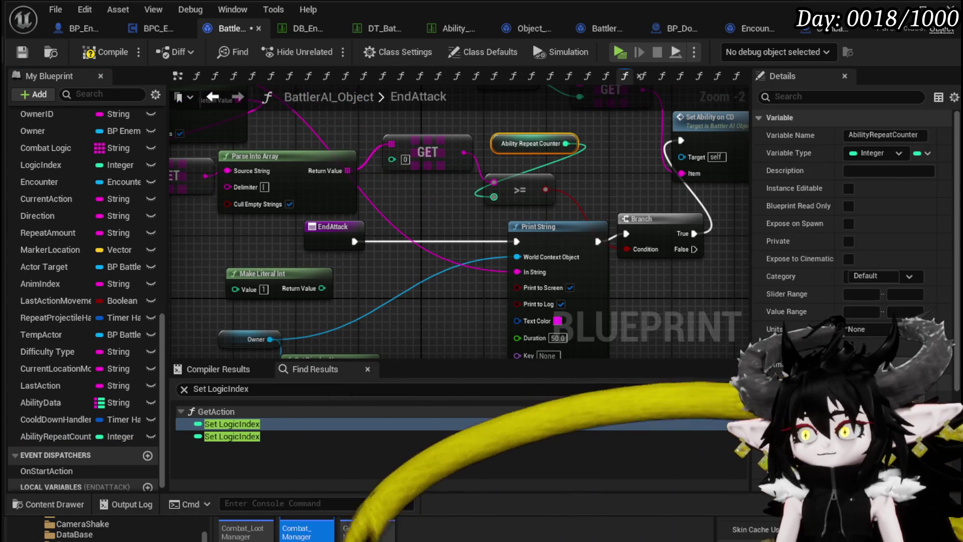
scroll(853, 226, "down", 5)
left_click(102, 52)
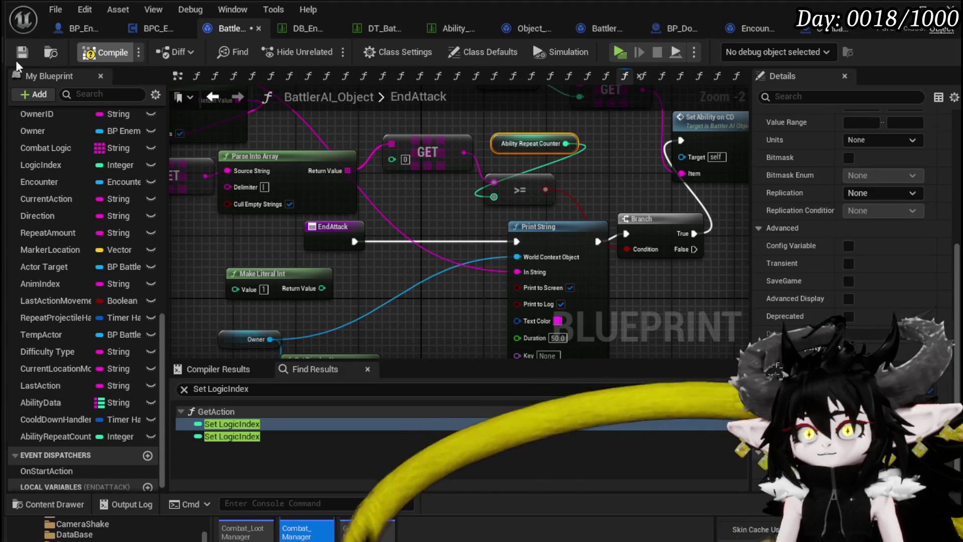
Save, then add an Increment Int node fed by an Ability Repeat Counter getter
left_click(22, 52)
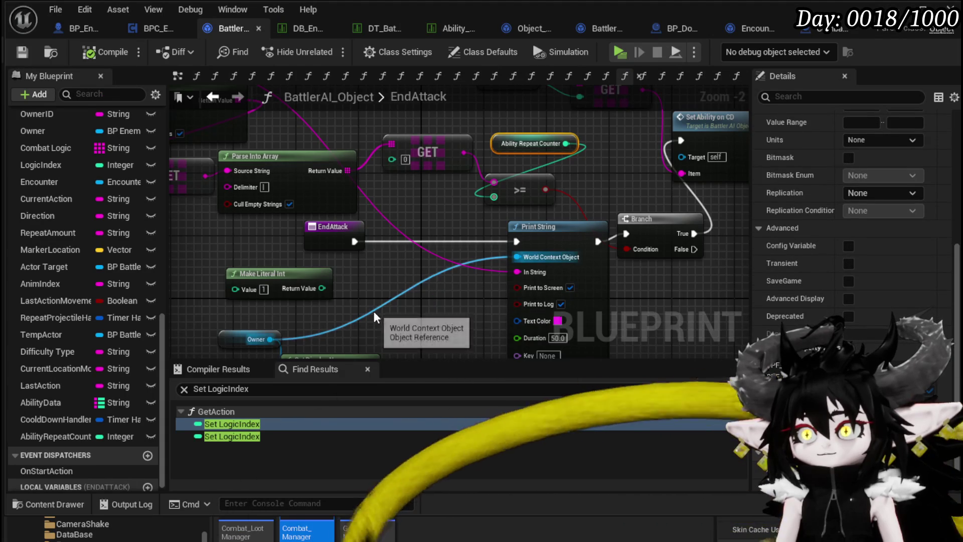
left_click_drag(375, 317, 311, 234)
mouse_move(365, 146)
left_mouse_down()
mouse_move(430, 157)
mouse_move(404, 179)
left_mouse_up()
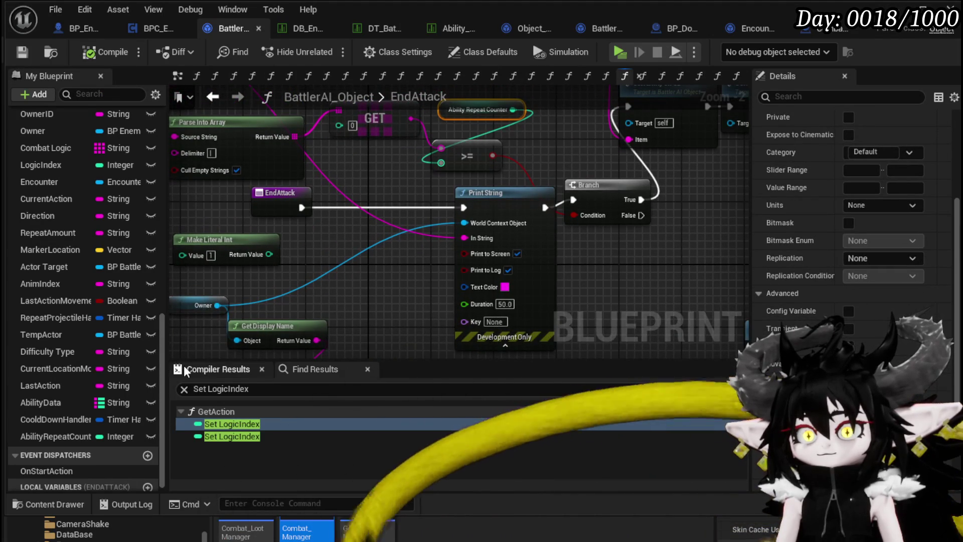
mouse_move(382, 307)
left_mouse_down()
mouse_move(364, 279)
mouse_move(625, 258)
mouse_move(470, 265)
mouse_move(507, 253)
left_mouse_up()
left_click(396, 252)
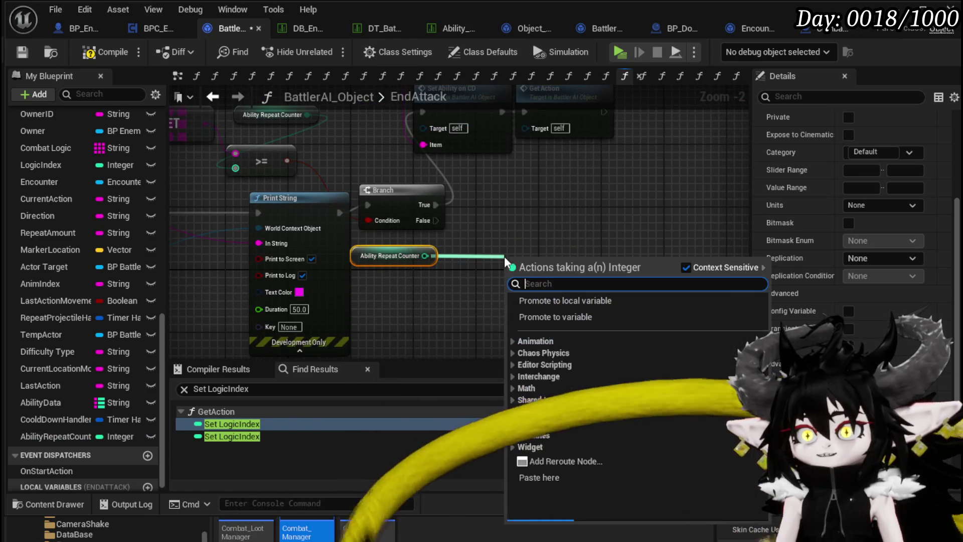
type("inre")
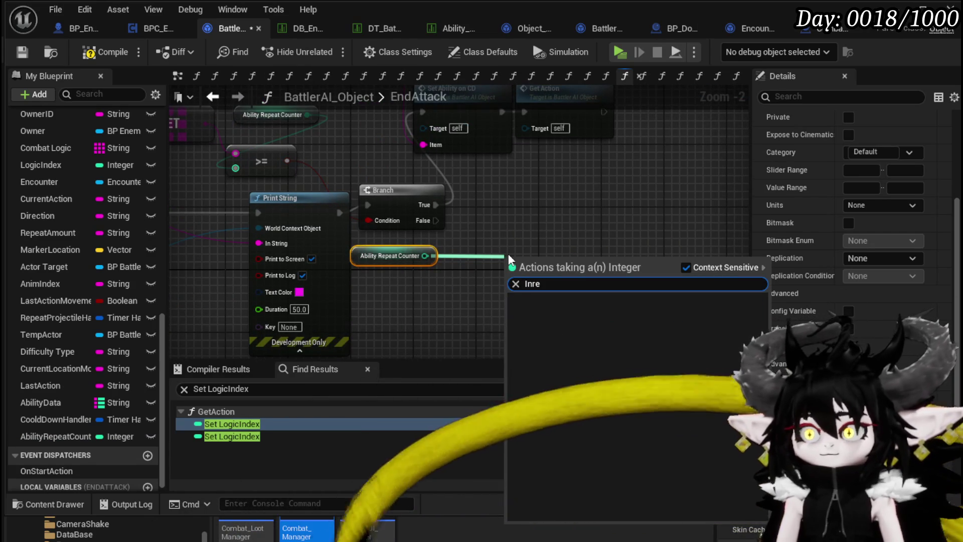
key("BackSpace")
key("BackSpace")
type("cre")
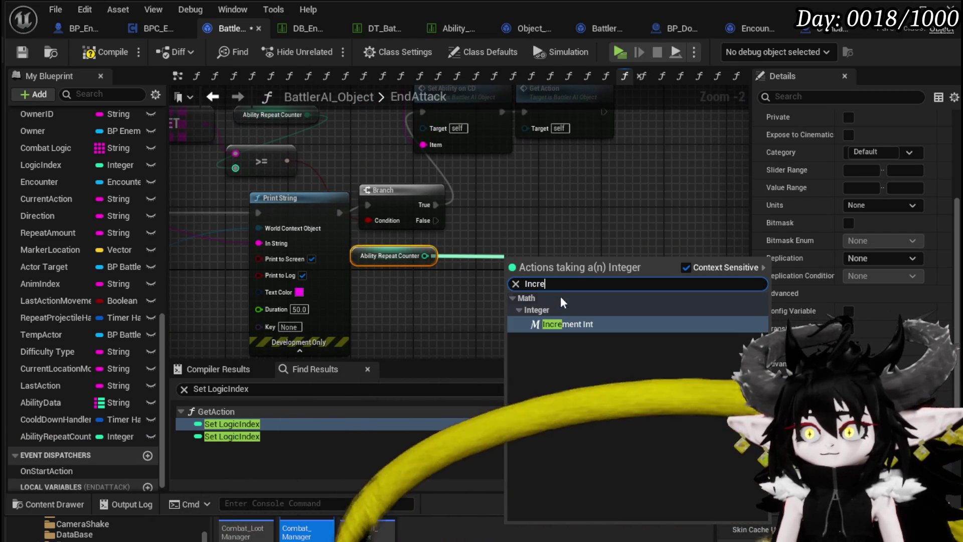
key("Return")
Wire Branch False into the increment and a SET AbilityRepeatCounter node
mouse_move(74, 434)
left_mouse_down()
mouse_move(659, 242)
mouse_move(565, 268)
mouse_move(565, 283)
left_mouse_up()
left_click(577, 300)
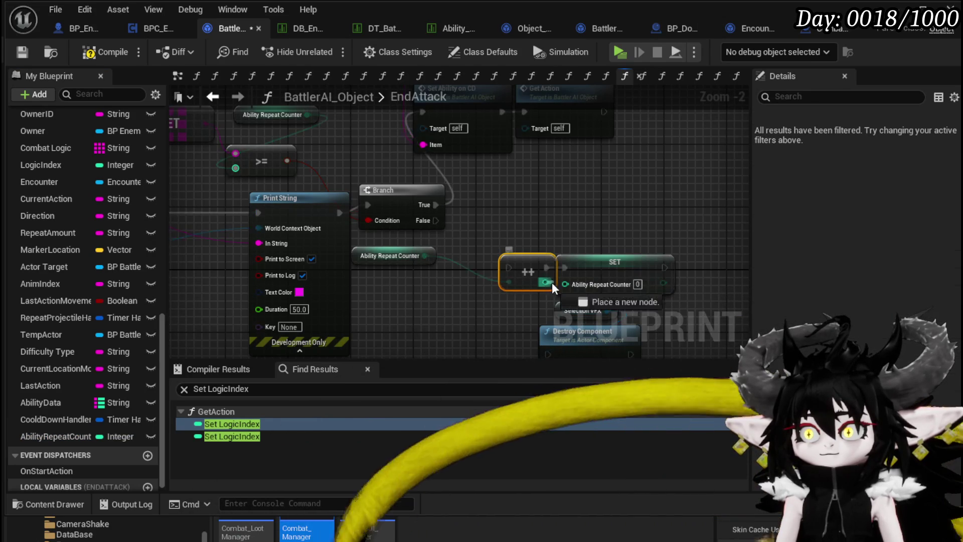
left_click_drag(436, 221, 508, 267)
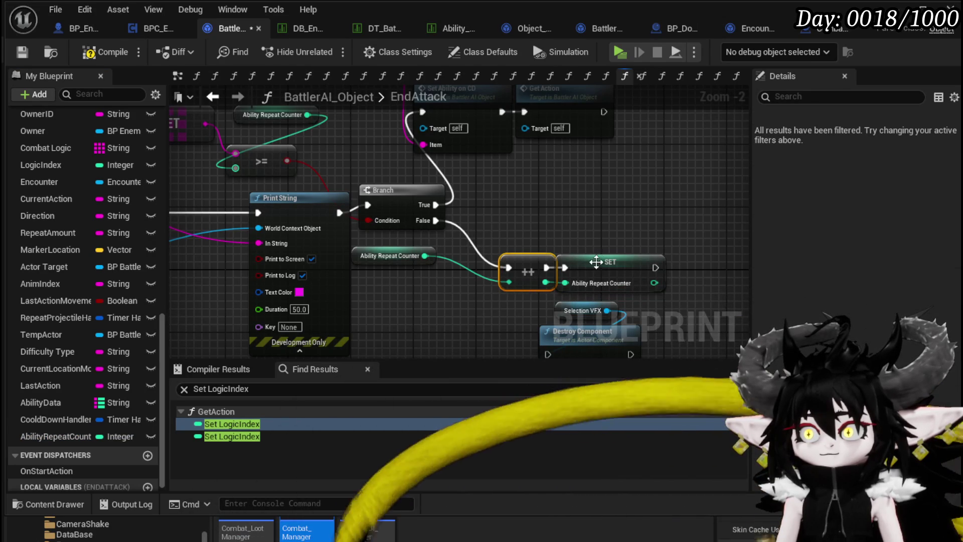
left_click_drag(610, 262, 626, 262)
Duplicate the counter setter as a reset to 0 after Get Action, then compile
key("ctrl+c")
key("ctrl+v")
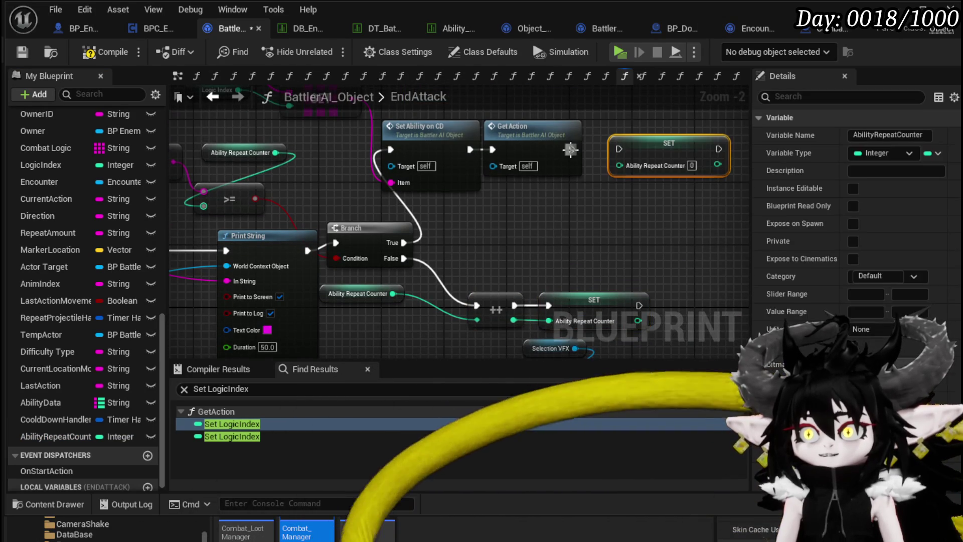
left_click_drag(640, 151, 628, 148)
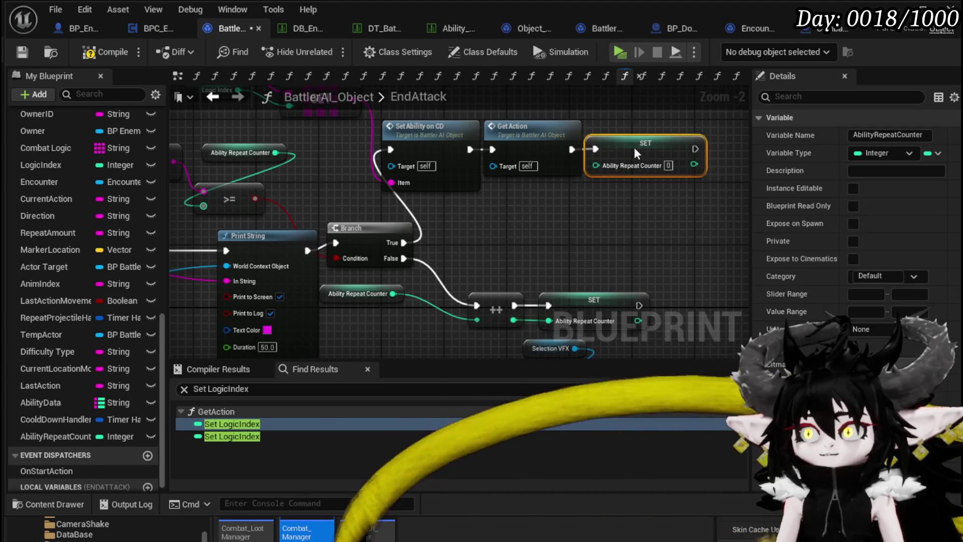
left_click(576, 227)
left_click_drag(576, 226, 623, 244)
scroll(624, 244, "down", 2)
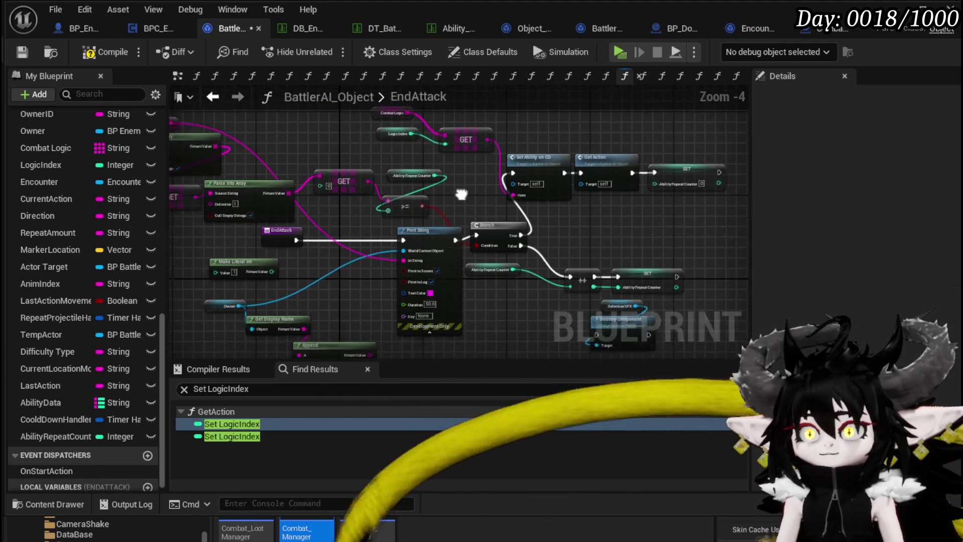
left_click(99, 53)
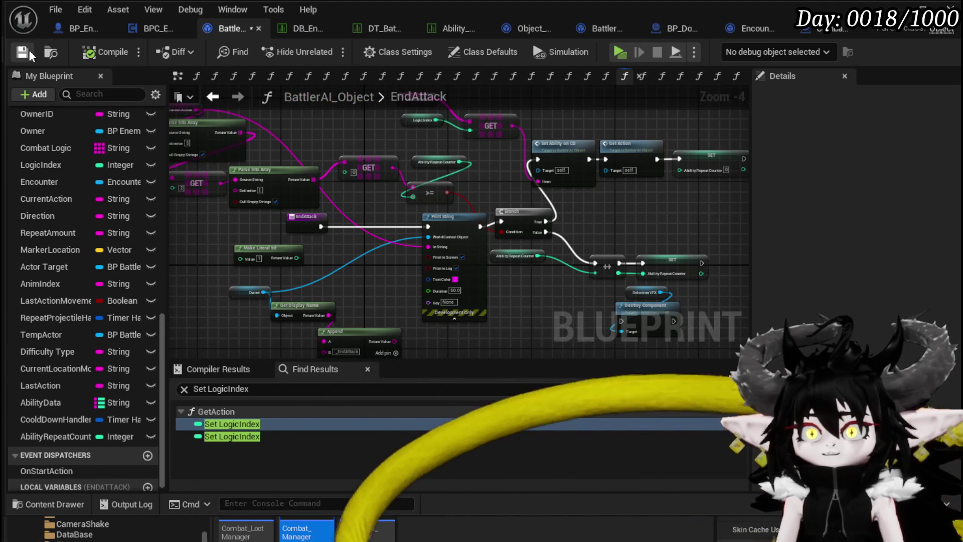
Play-test the level, casting the water magic attack at the slimes, then stop with Esc
left_click(873, 31)
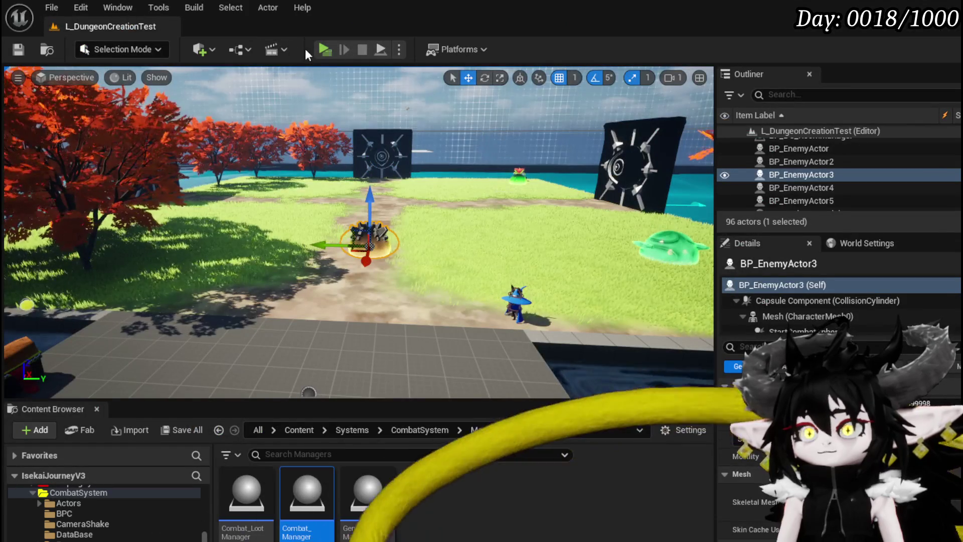
left_click(318, 48)
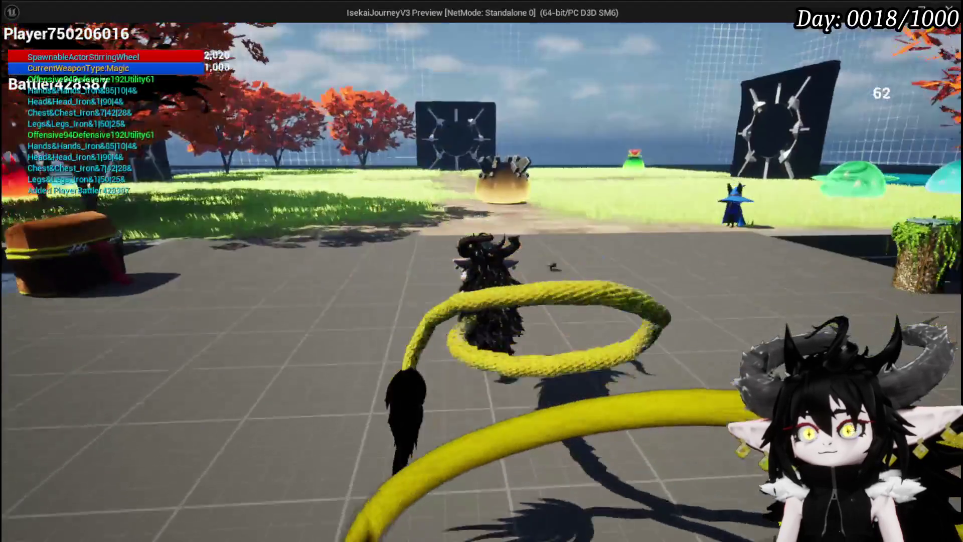
key("e")
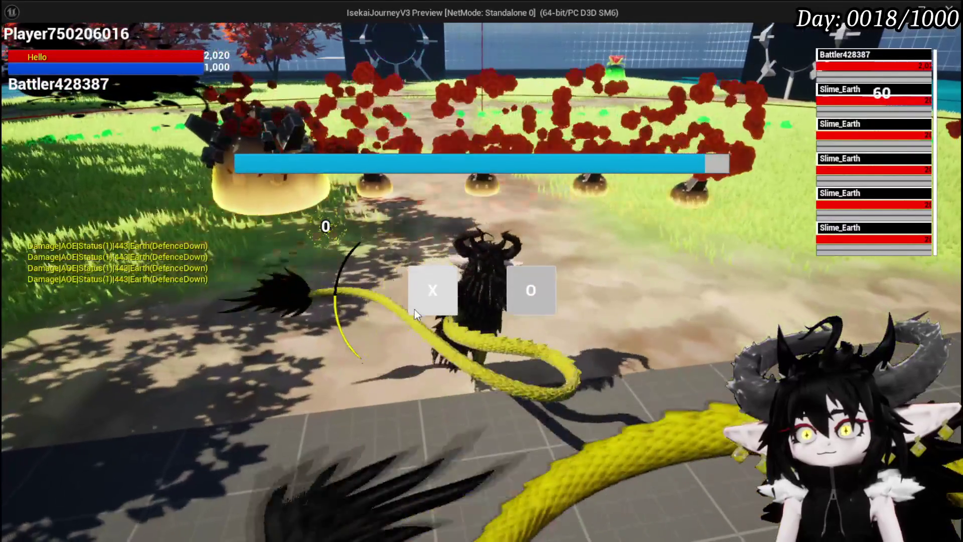
left_click(414, 309)
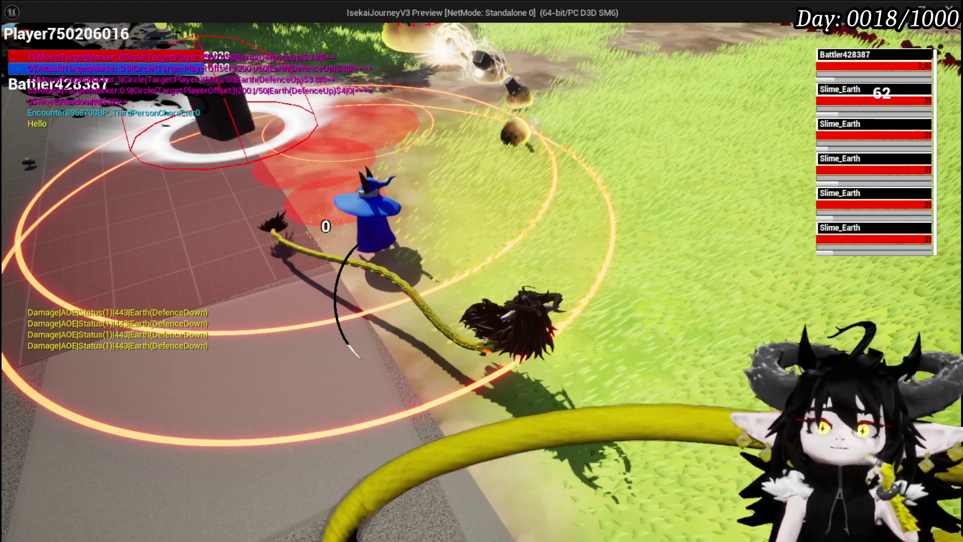
key("Escape")
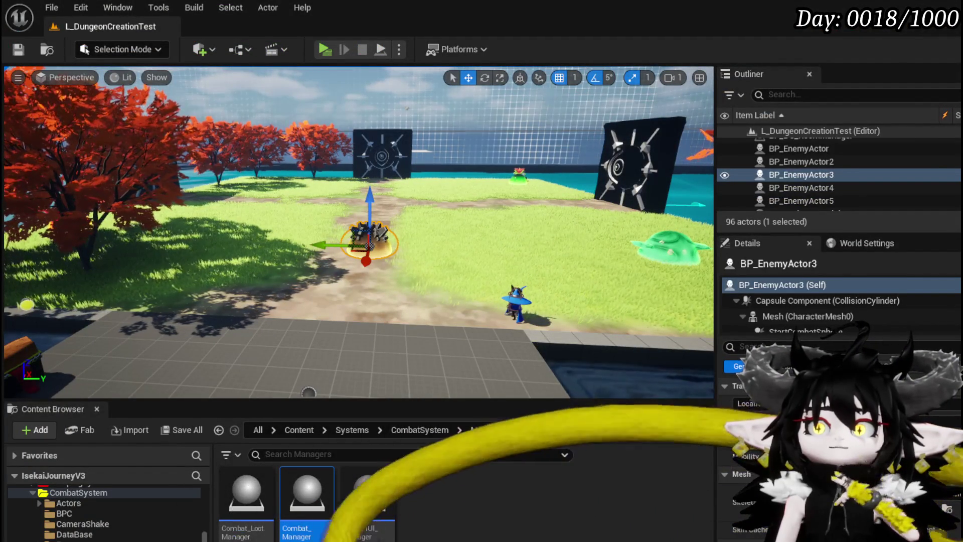
Open BP_EnemyBattler and browse its EndWaiting nodes, briefly checking BPC_EnemyMovement
double_click(306, 494)
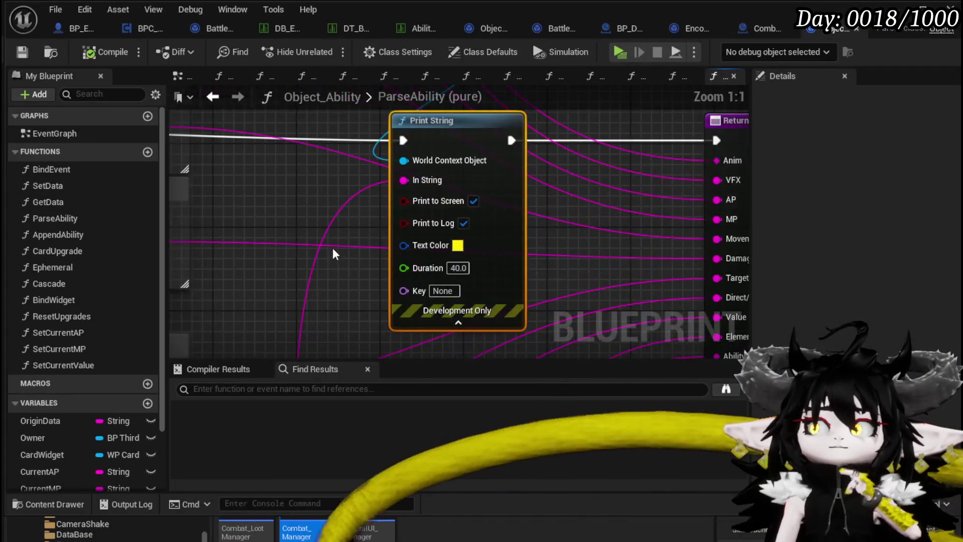
scroll(332, 245, "down", 4)
left_click_drag(484, 230, 713, 243)
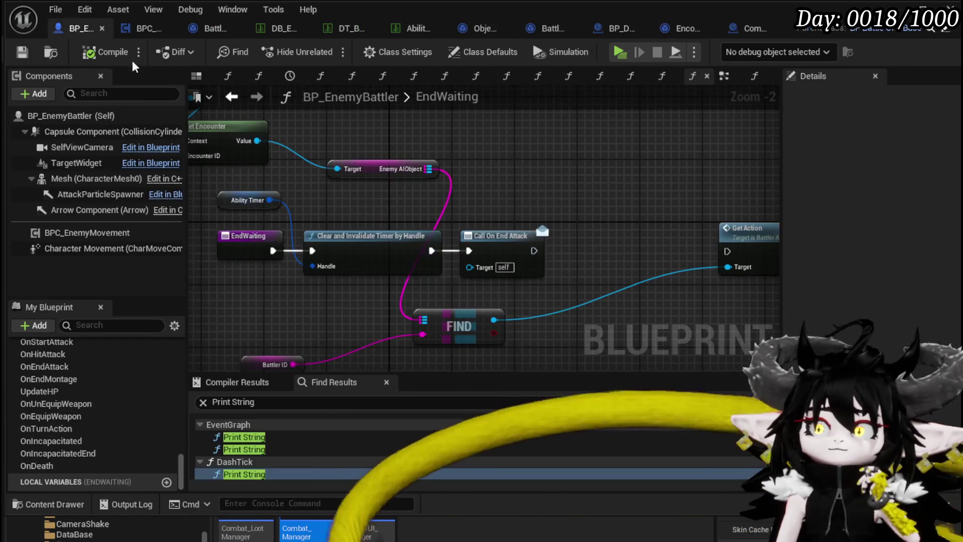
mouse_move(525, 182)
left_mouse_down()
mouse_move(410, 161)
mouse_move(446, 166)
left_mouse_up()
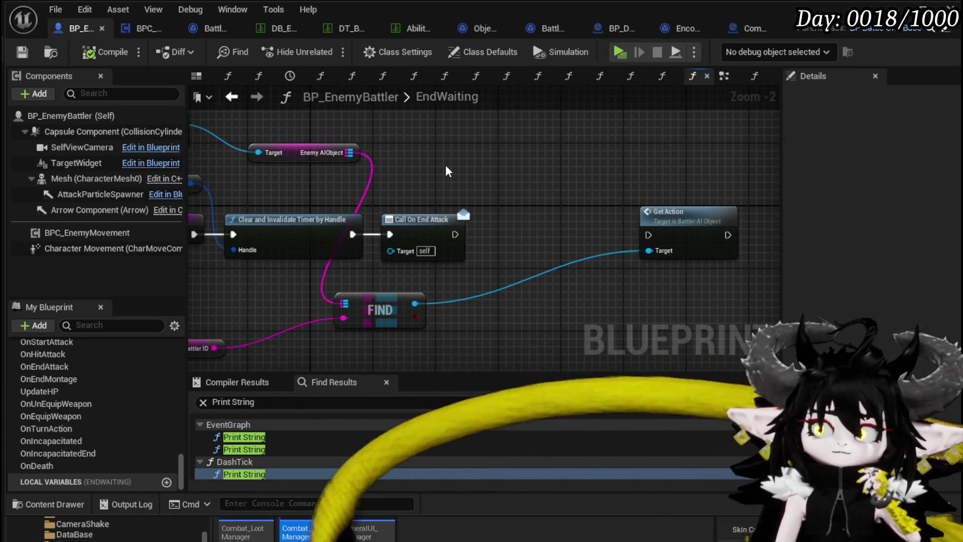
left_click(145, 28)
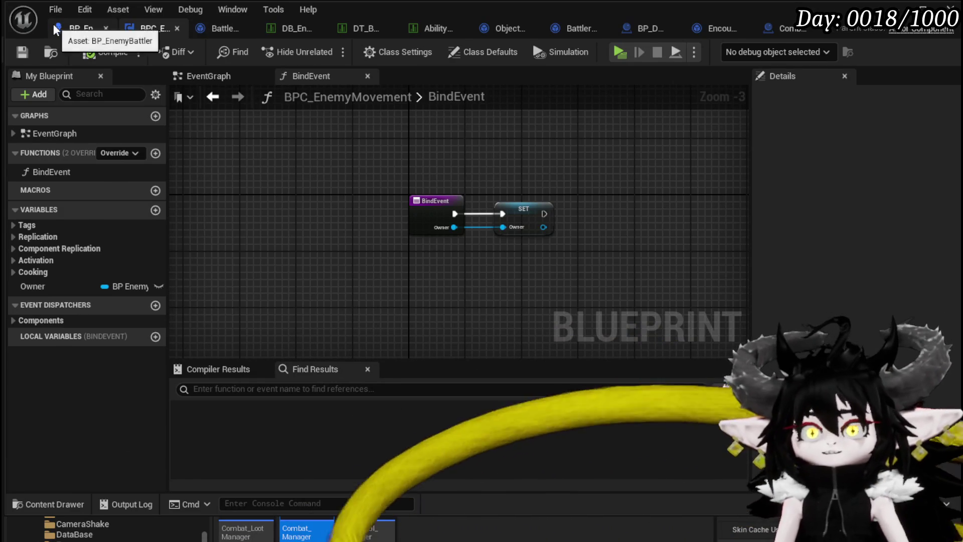
left_click(80, 28)
left_click_drag(485, 183, 617, 184)
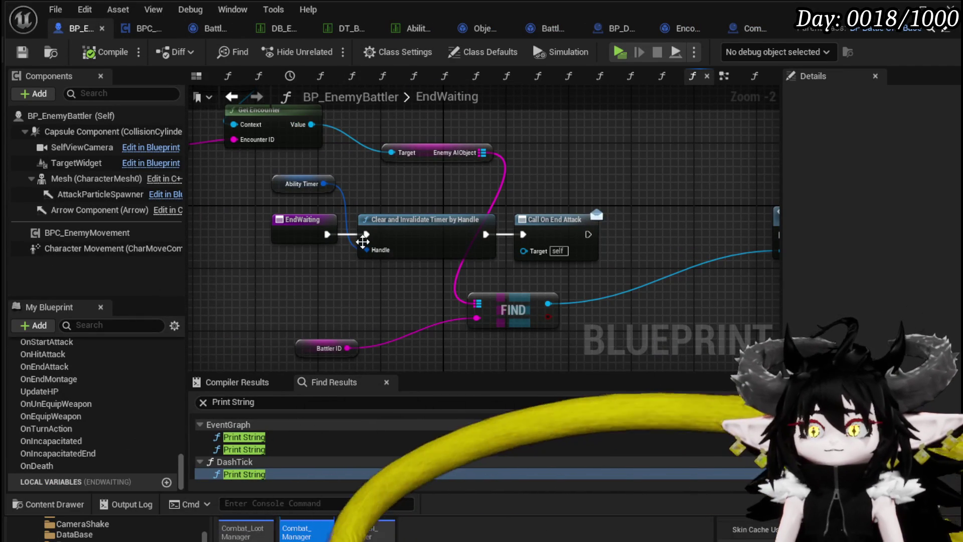
left_click_drag(299, 308, 384, 327)
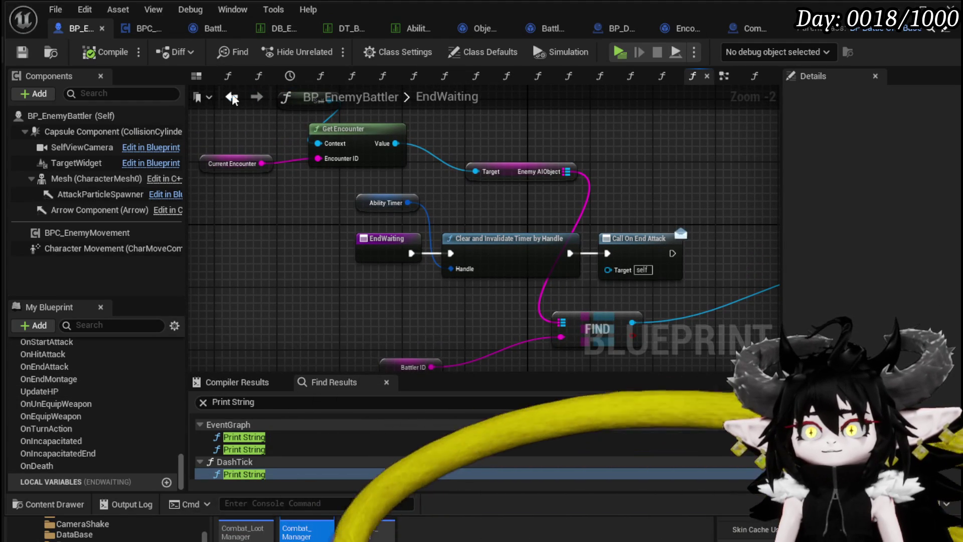
Inspect the event graph's Switch on Name logic and open the End Waiting function
left_click(724, 78)
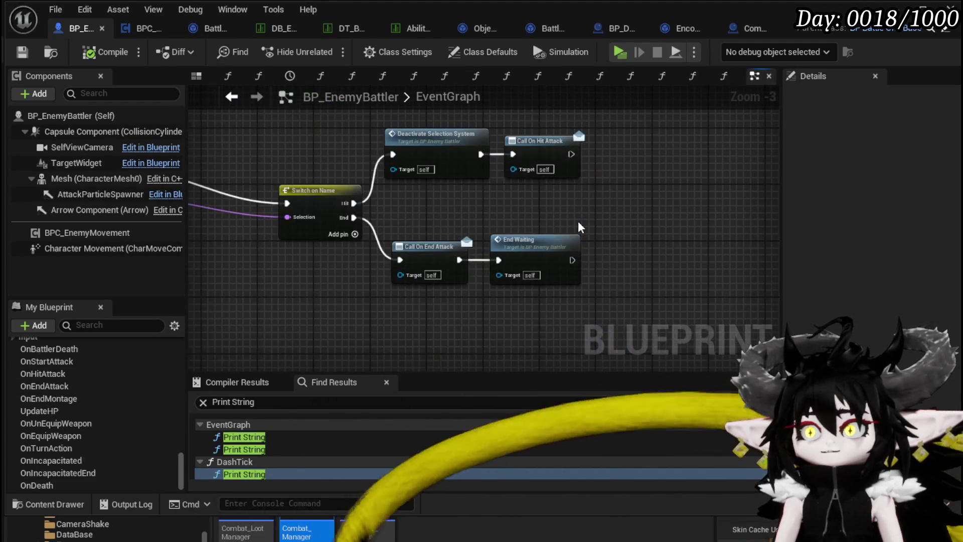
scroll(552, 226, "down", 5)
scroll(464, 245, "up", 4)
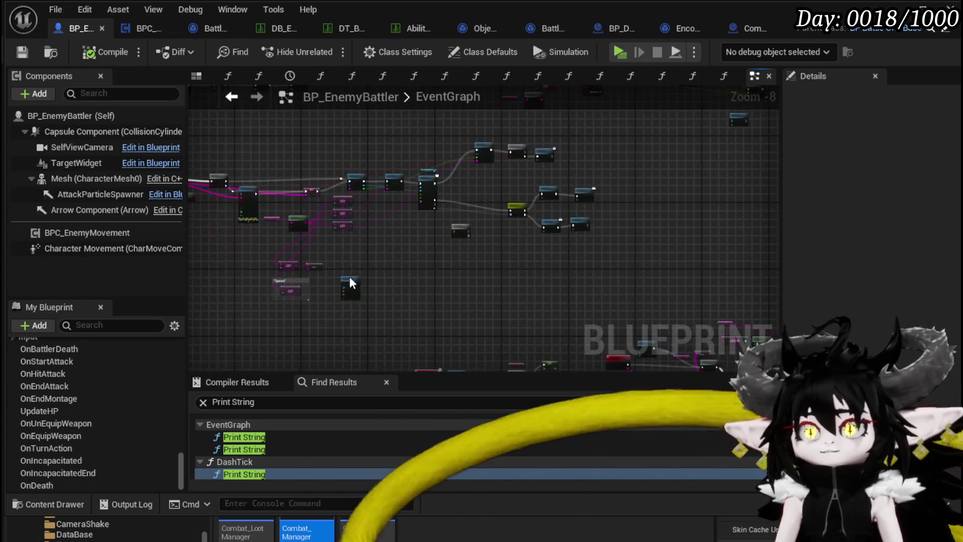
mouse_move(455, 220)
left_mouse_down()
mouse_move(228, 306)
mouse_move(223, 284)
left_mouse_up()
scroll(426, 292, "up", 2)
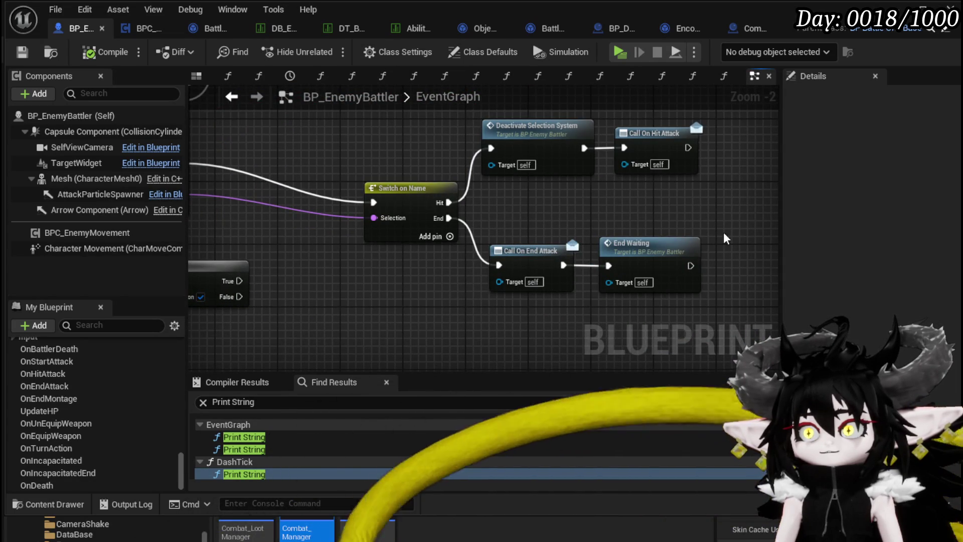
double_click(652, 260)
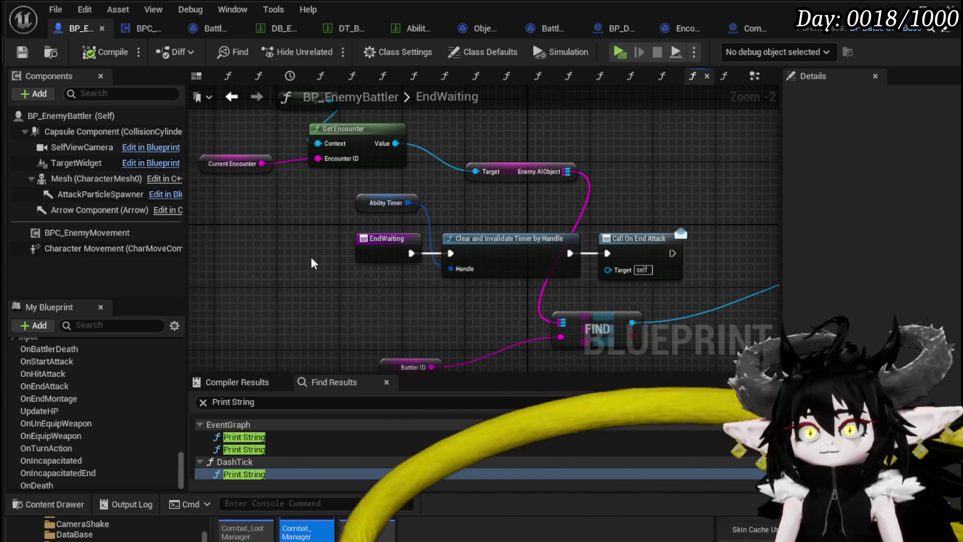
In BattlerAI_Object, move the AbilityRepeatCounter getter above the ++ node and open SetAbilityOnCD
left_click(208, 30)
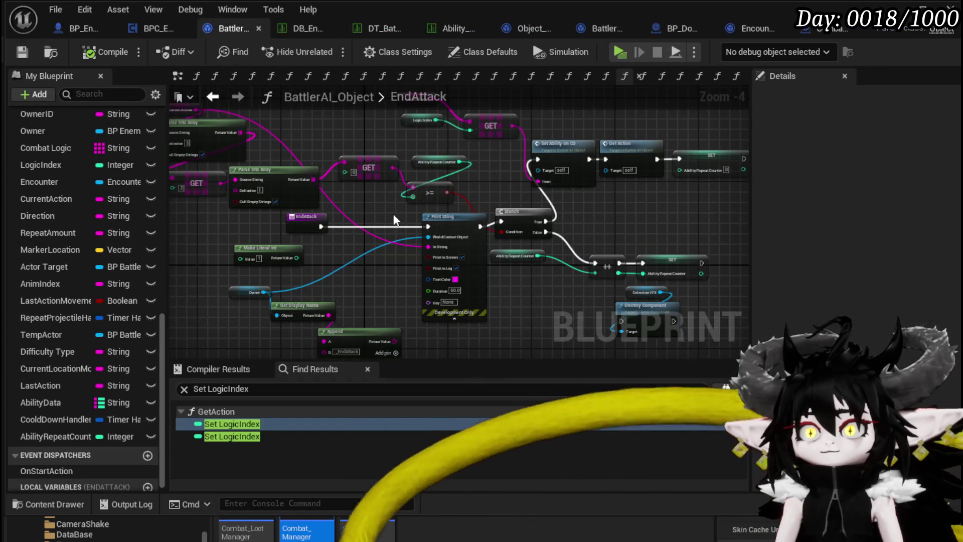
mouse_move(400, 221)
left_mouse_down()
mouse_move(380, 179)
mouse_move(505, 210)
mouse_move(432, 259)
mouse_move(346, 216)
mouse_move(227, 192)
left_mouse_up()
mouse_move(322, 234)
left_mouse_down()
mouse_move(445, 220)
mouse_move(528, 251)
left_mouse_up()
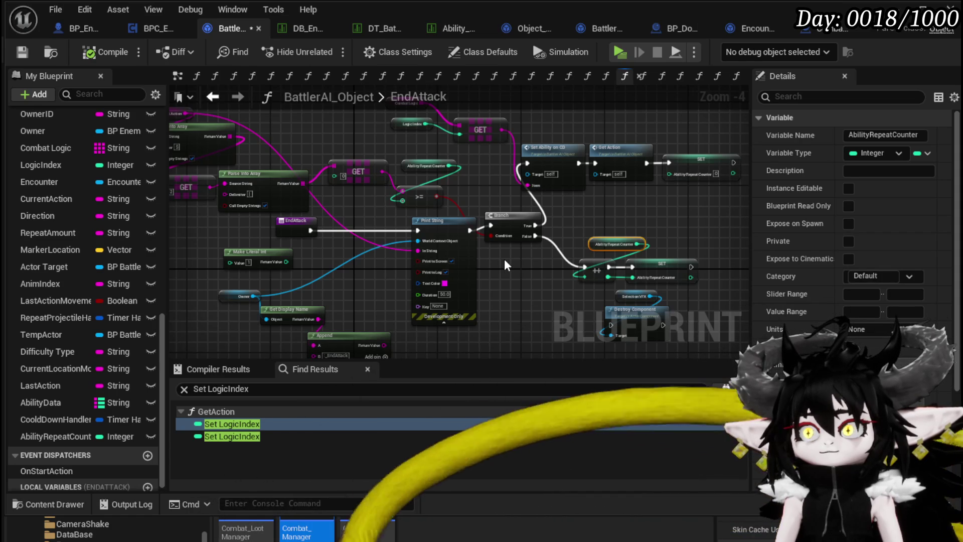
left_click_drag(504, 259, 466, 262)
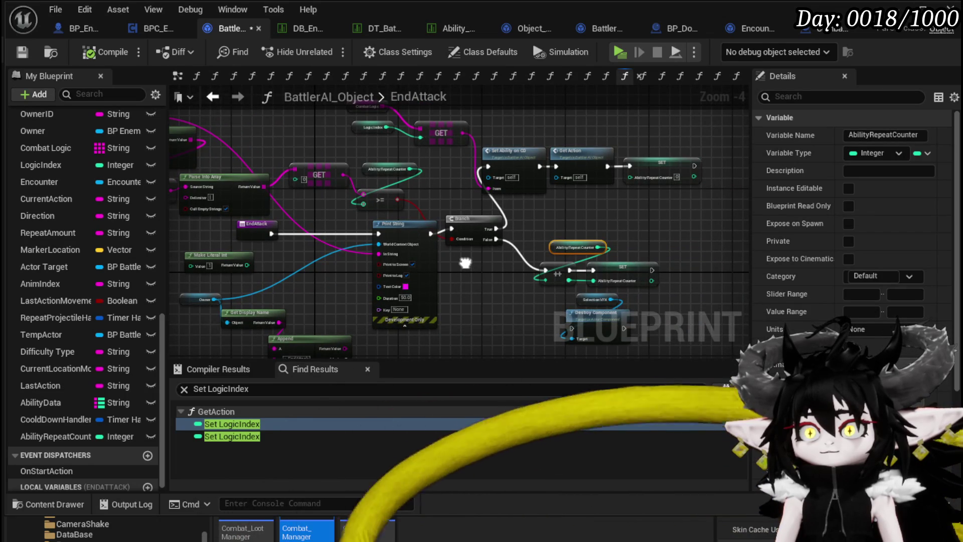
double_click(504, 153)
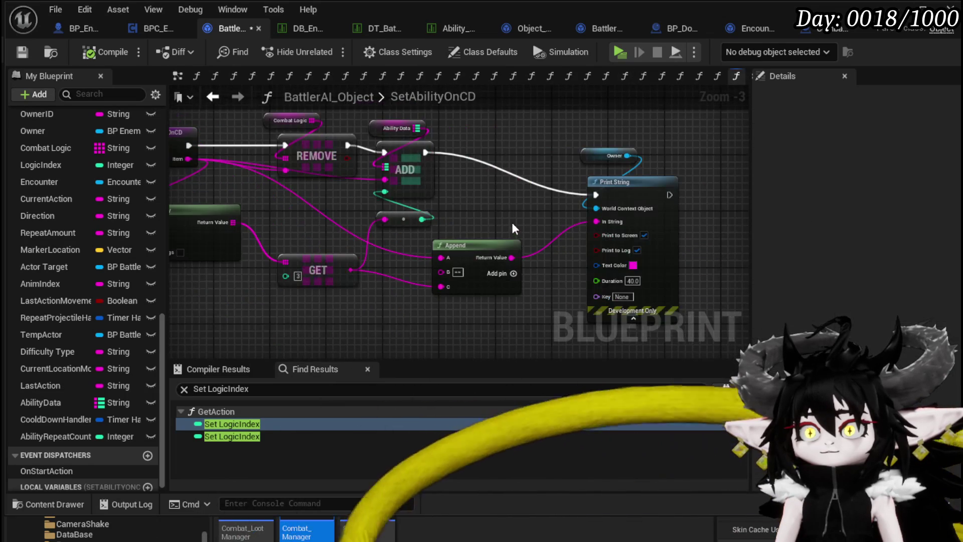
Look over SetAbilityOnCD, then open the StartAttack and GetAction function graphs
scroll(464, 216, "down", 2)
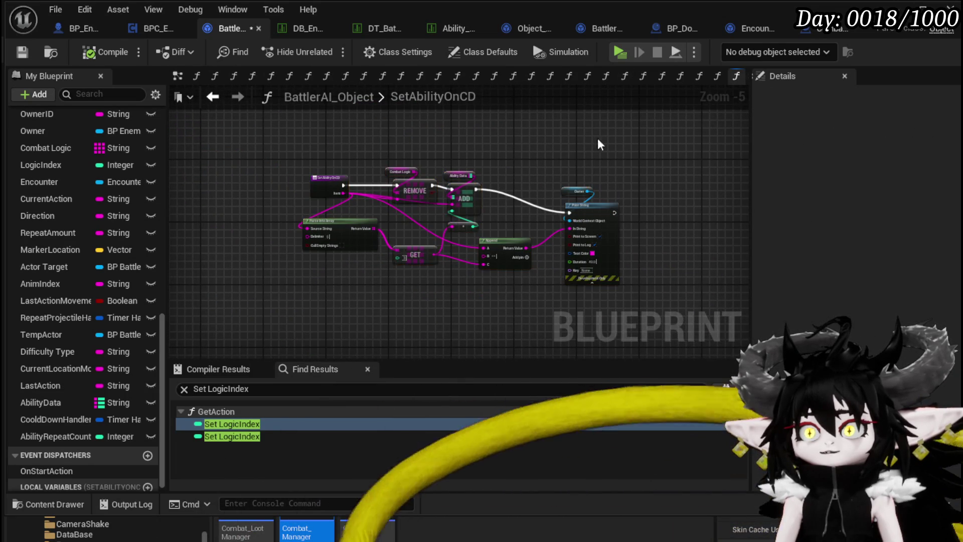
left_click(642, 151)
scroll(111, 222, "up", 10)
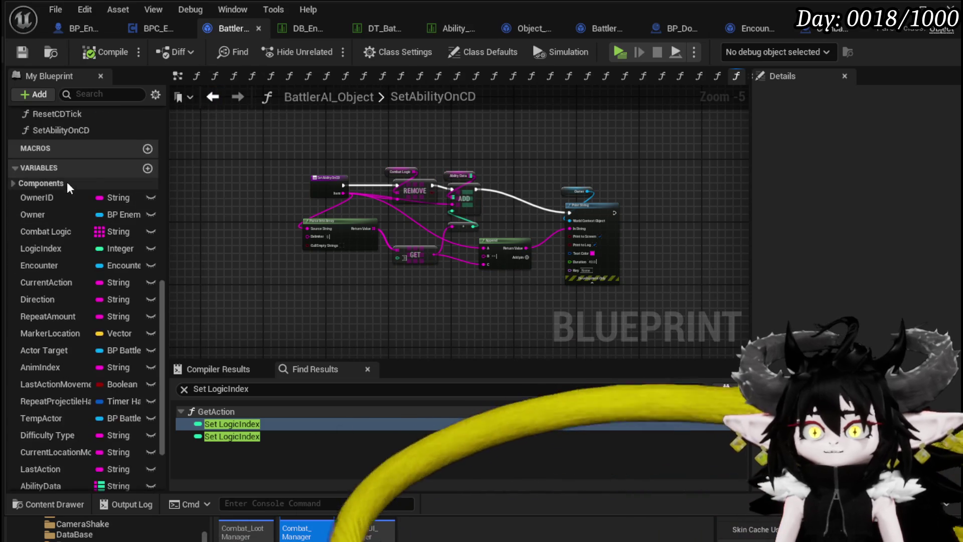
scroll(65, 206, "up", 5)
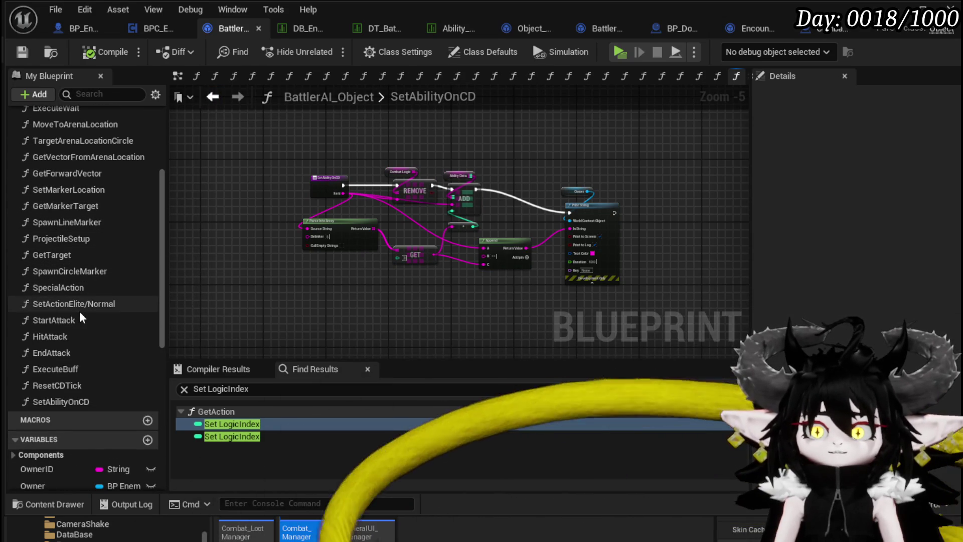
double_click(78, 325)
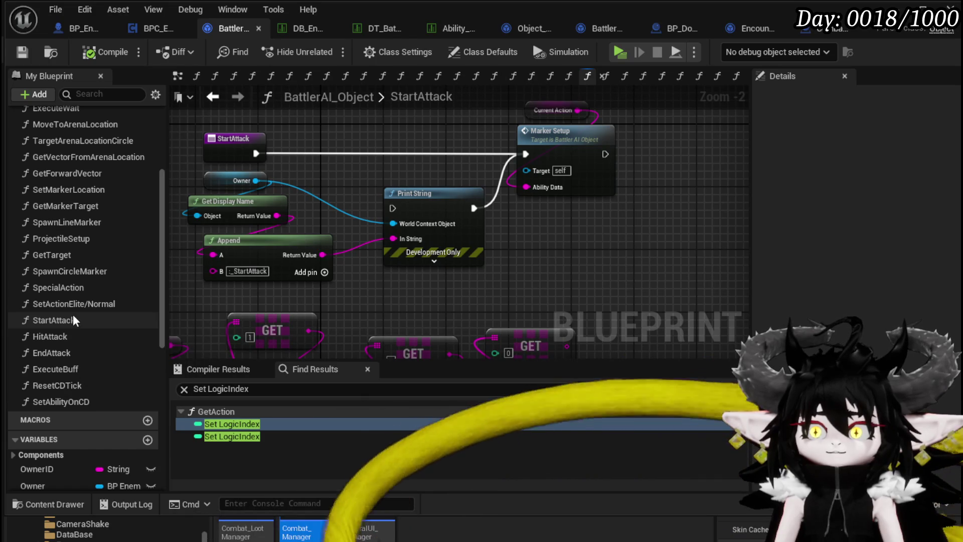
scroll(75, 328, "up", 3)
scroll(60, 223, "up", 2)
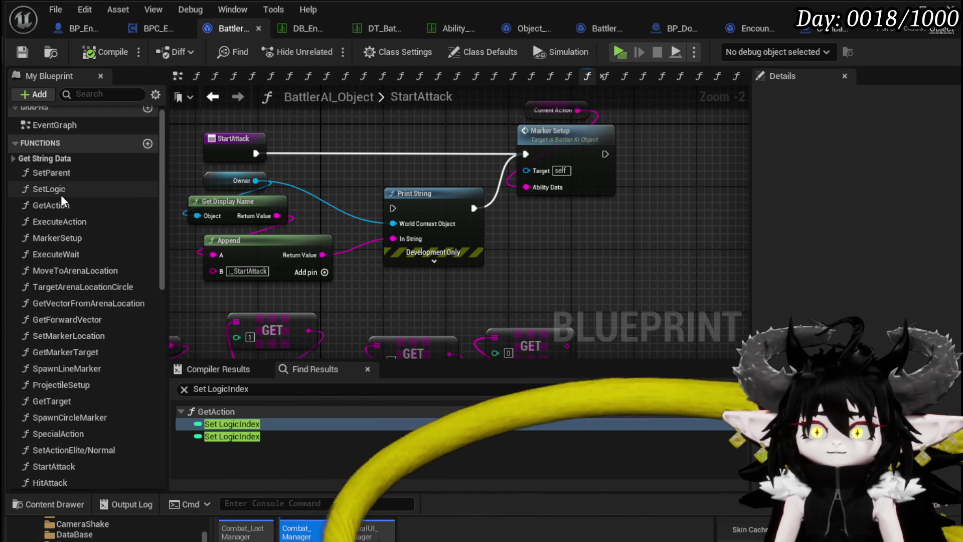
double_click(63, 210)
In SetActionElite/Normal, route execution through Set Ability on CD into the Branch and save
double_click(475, 218)
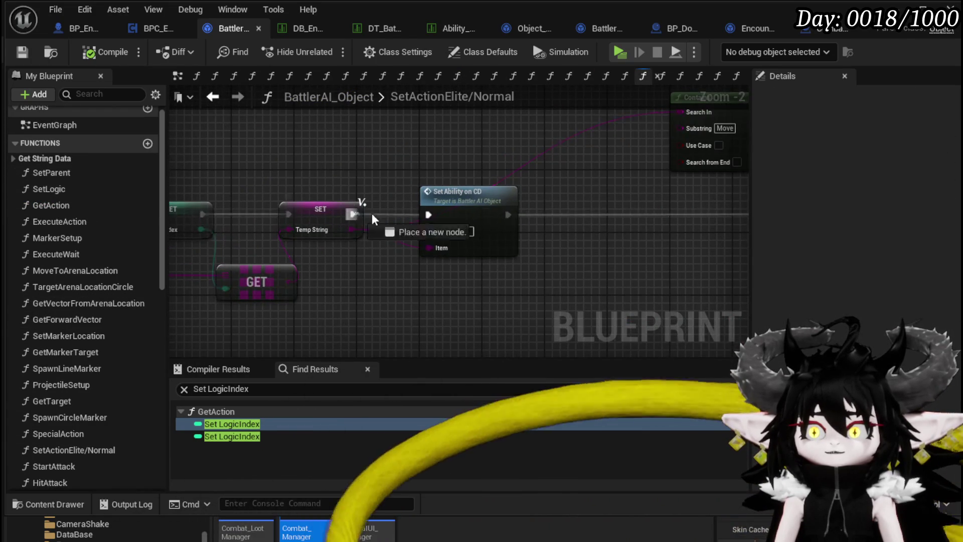
left_click_drag(355, 217, 496, 232)
left_click_drag(598, 222, 597, 216)
scroll(602, 241, "down", 3)
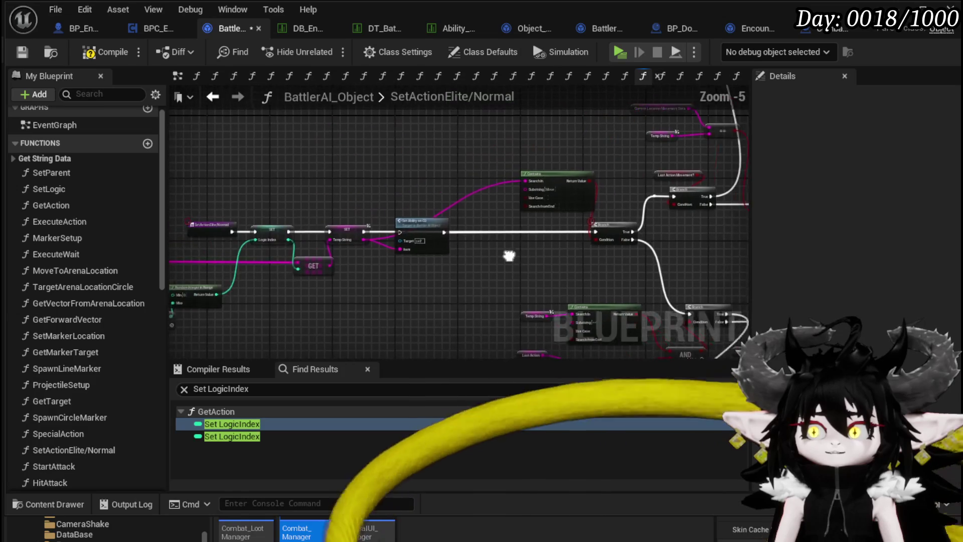
left_click(23, 52)
Review the function graph around the Combat Logic variable node
scroll(448, 184, "up", 2)
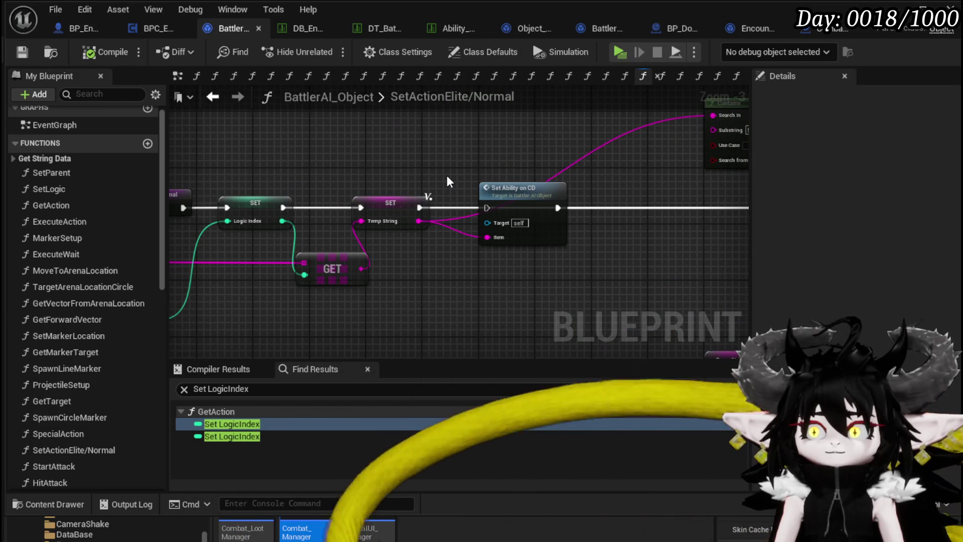
mouse_move(448, 175)
left_mouse_down()
mouse_move(693, 161)
mouse_move(591, 153)
mouse_move(693, 155)
mouse_move(483, 160)
mouse_move(650, 153)
left_mouse_up()
left_click(205, 236)
left_click_drag(705, 123, 557, 143)
mouse_move(499, 252)
left_mouse_down()
mouse_move(679, 211)
mouse_move(489, 211)
left_mouse_up()
left_click(607, 226)
Inspect the Temp String, Last Action and Logic Index setter nodes
left_click(454, 161)
scroll(361, 228, "down", 4)
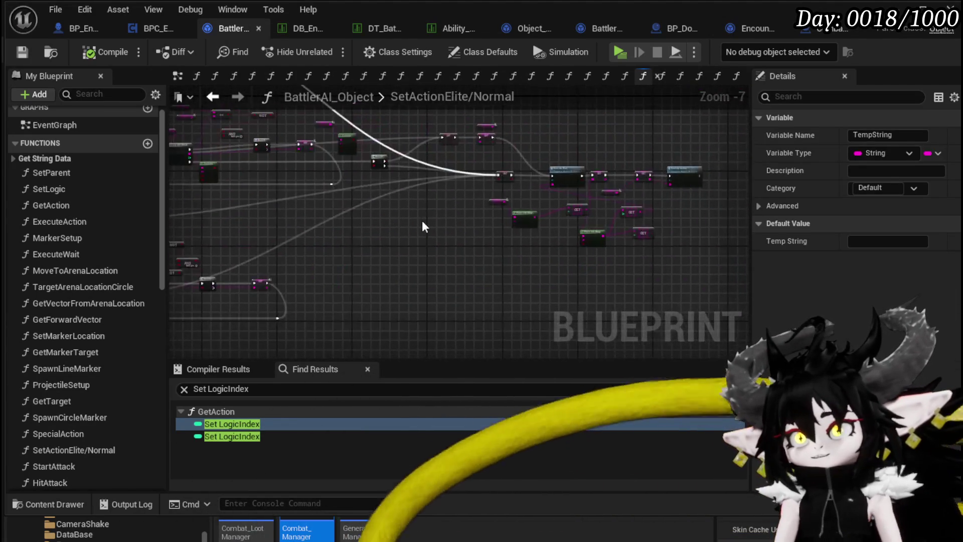
scroll(361, 228, "up", 5)
scroll(663, 215, "down", 1)
mouse_move(663, 214)
left_mouse_down()
mouse_move(550, 207)
mouse_move(567, 208)
mouse_move(557, 221)
left_mouse_up()
left_click(547, 133)
scroll(572, 198, "down", 4)
double_click(232, 424)
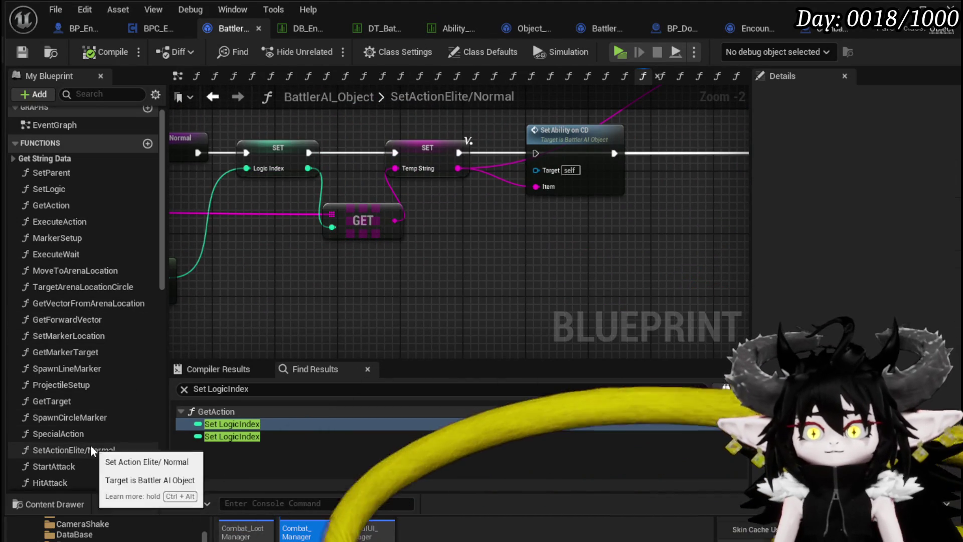
Reopen the SetAbilityOnCD function graph, then the EndAttack graph
scroll(91, 444, "down", 2)
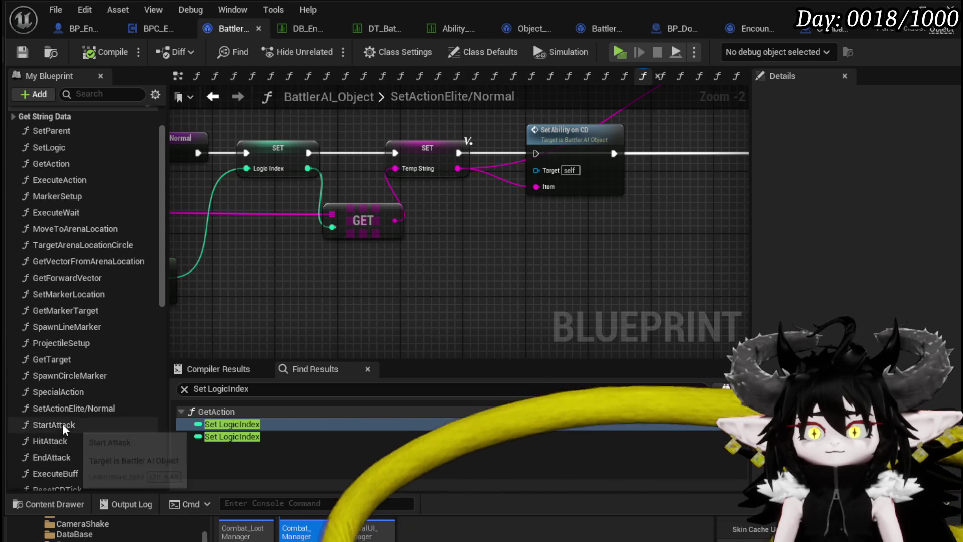
scroll(64, 428, "down", 2)
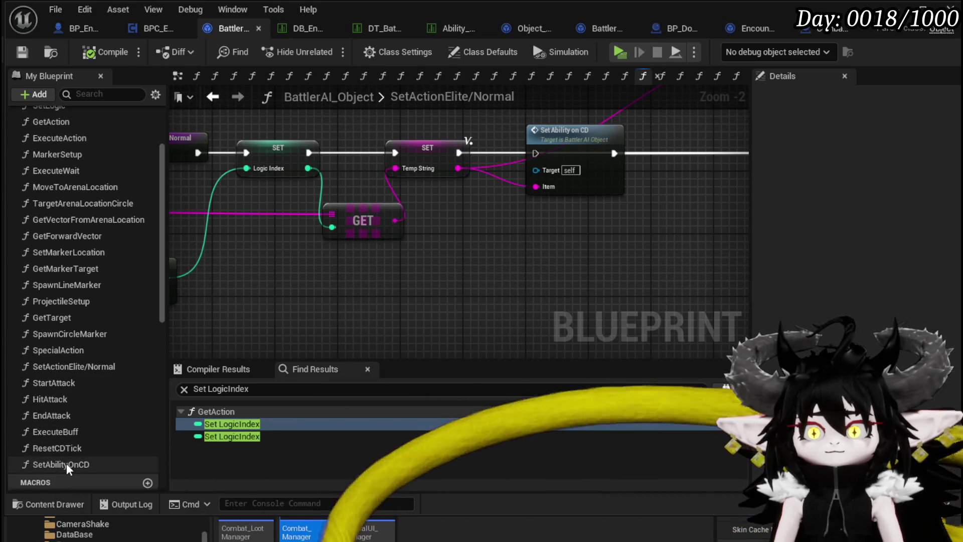
double_click(67, 466)
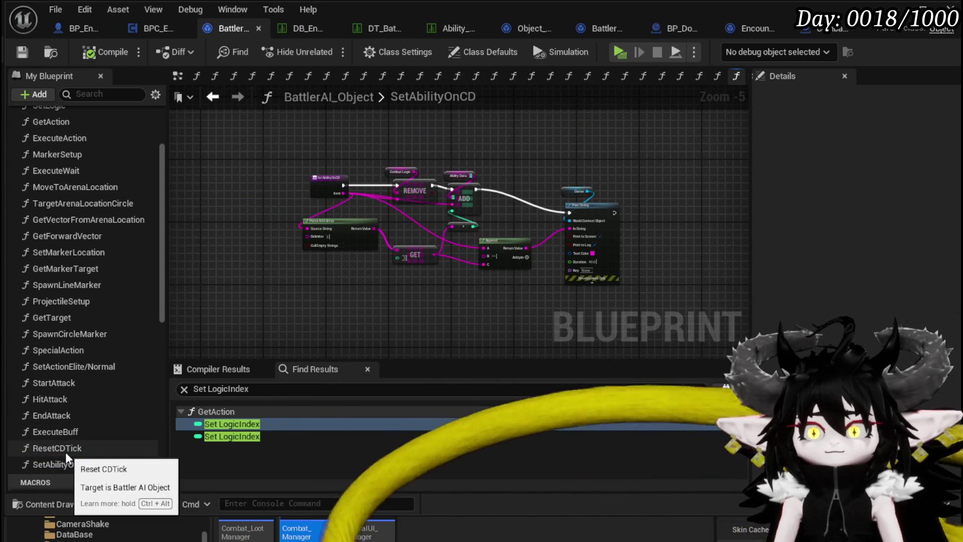
double_click(60, 416)
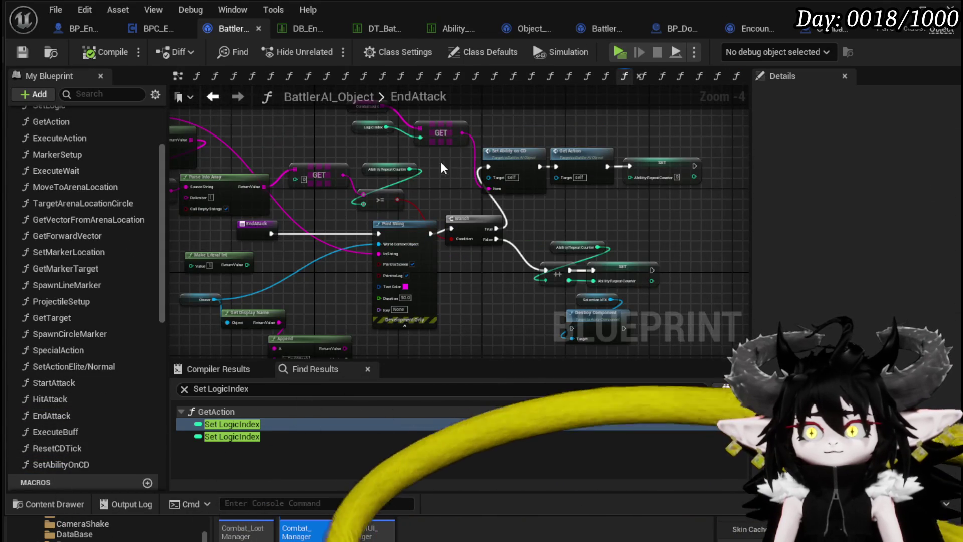
Add a Last Action getter to EndAttack, moving Current Action's connection onto it
scroll(449, 163, "up", 1)
mouse_move(449, 163)
left_mouse_down()
mouse_move(689, 199)
mouse_move(643, 191)
mouse_move(601, 204)
mouse_move(488, 187)
mouse_move(716, 225)
left_mouse_up()
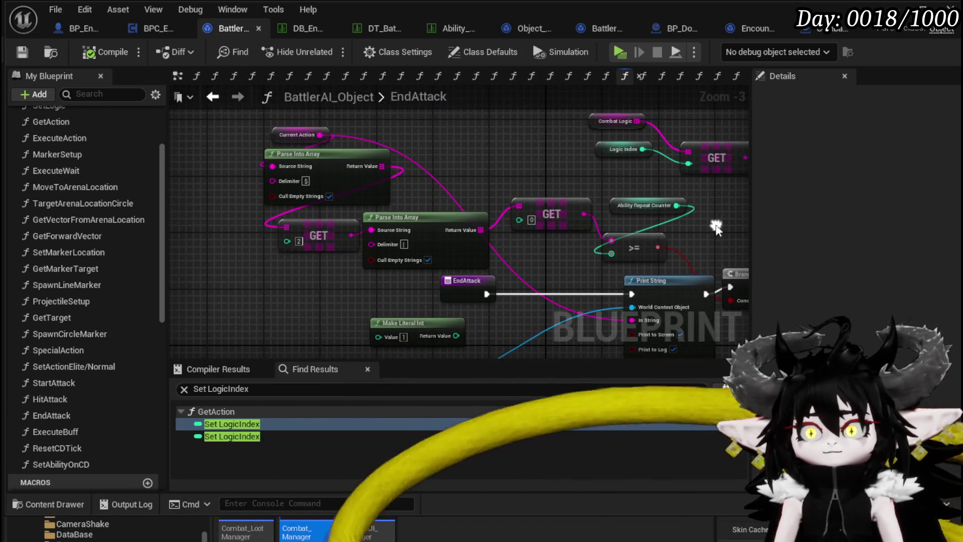
scroll(119, 345, "down", 5)
scroll(50, 329, "down", 5)
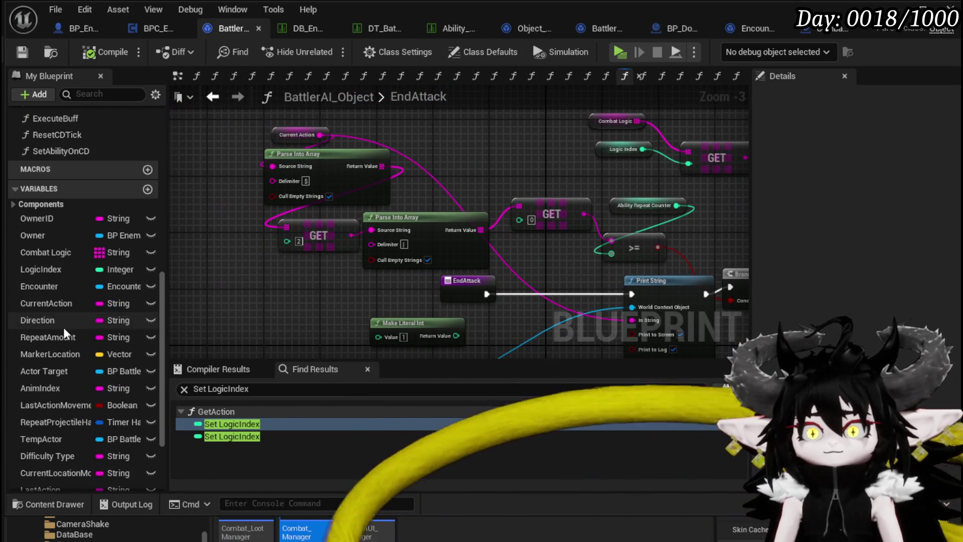
mouse_move(30, 383)
left_mouse_down()
mouse_move(291, 146)
mouse_move(417, 144)
mouse_move(427, 208)
left_mouse_up()
left_click(424, 149)
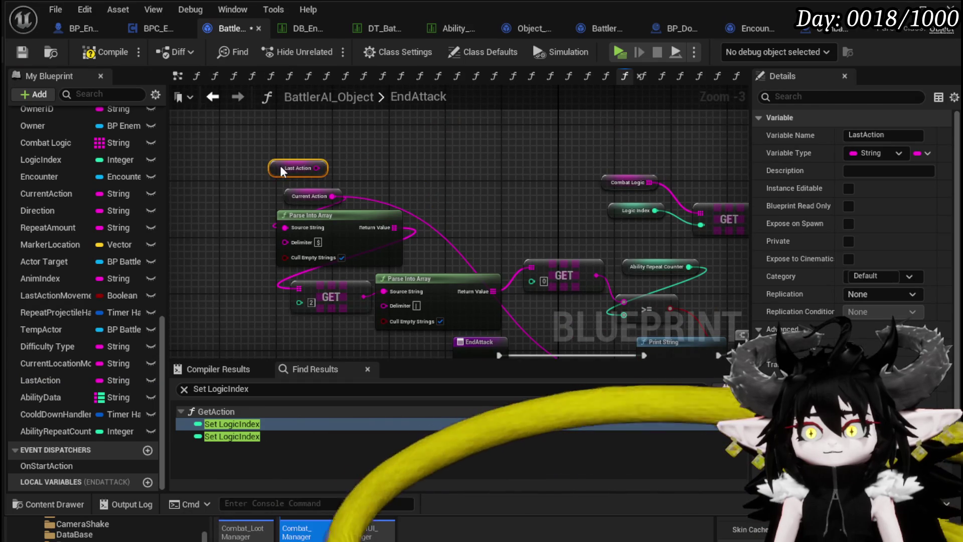
left_click_drag(330, 195, 309, 168)
Paste a Last Action getter to feed Set Ability on CD's Item input
left_click_drag(894, 234, 506, 214)
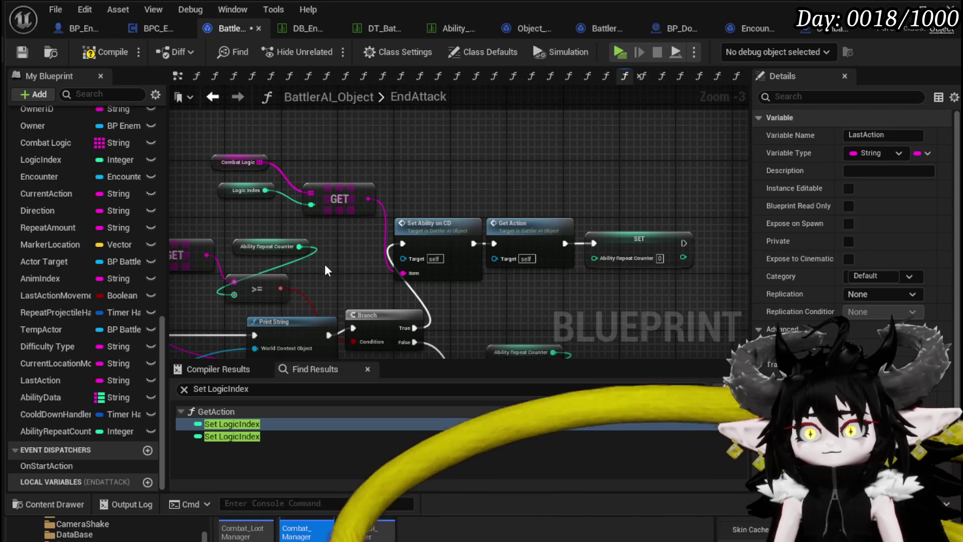
key("ctrl+v")
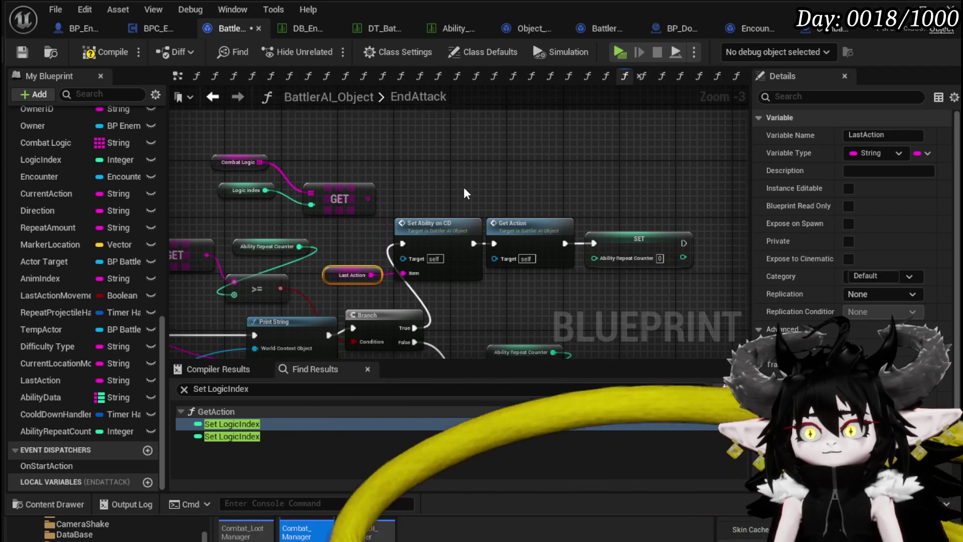
scroll(466, 194, "down", 1)
mouse_move(483, 215)
left_mouse_down()
mouse_move(502, 201)
mouse_move(445, 168)
left_mouse_up()
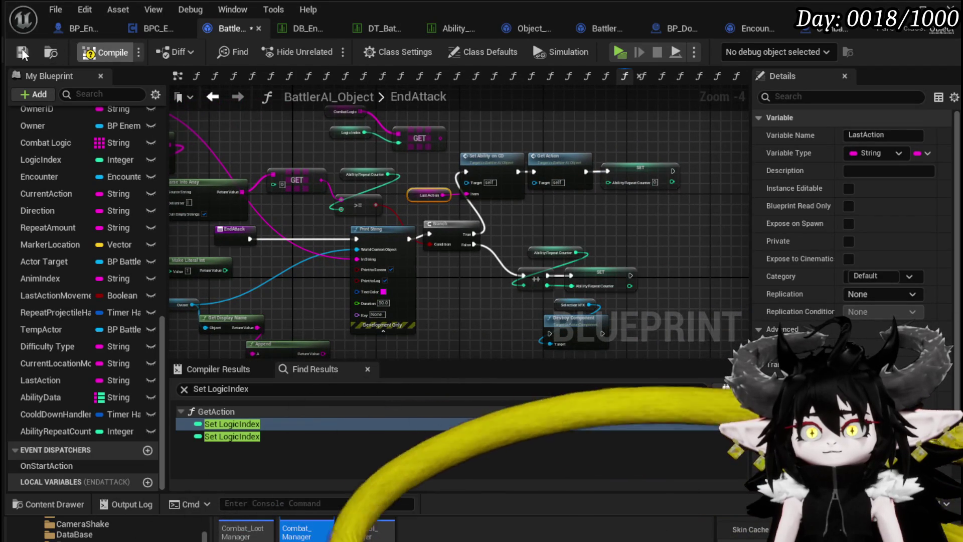
Compile the blueprint and launch a play test of the level
left_click(22, 52)
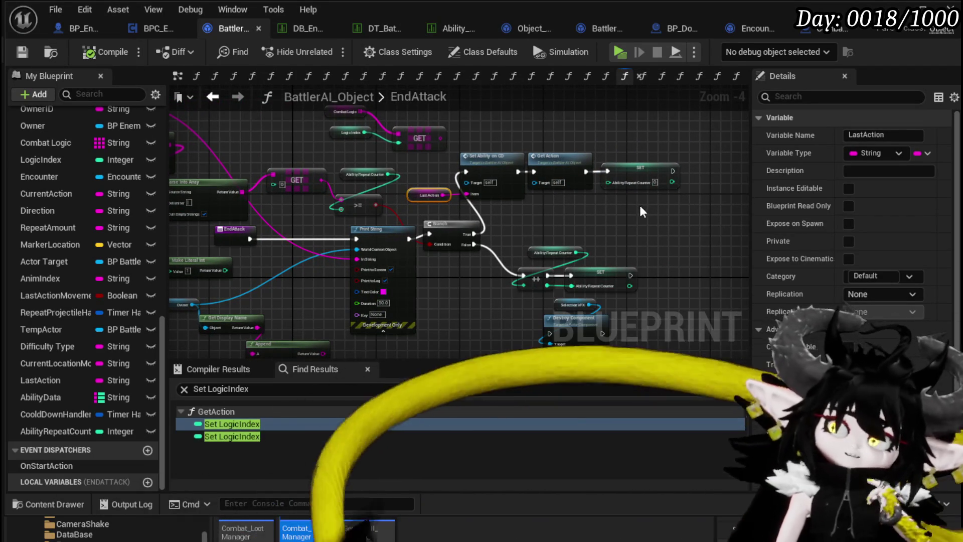
left_click_drag(644, 211, 654, 186)
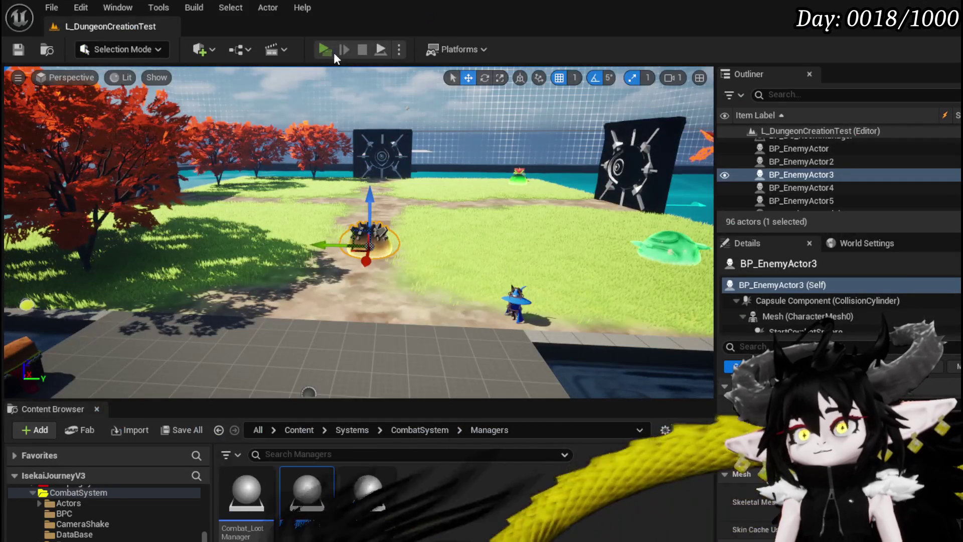
left_click(333, 52)
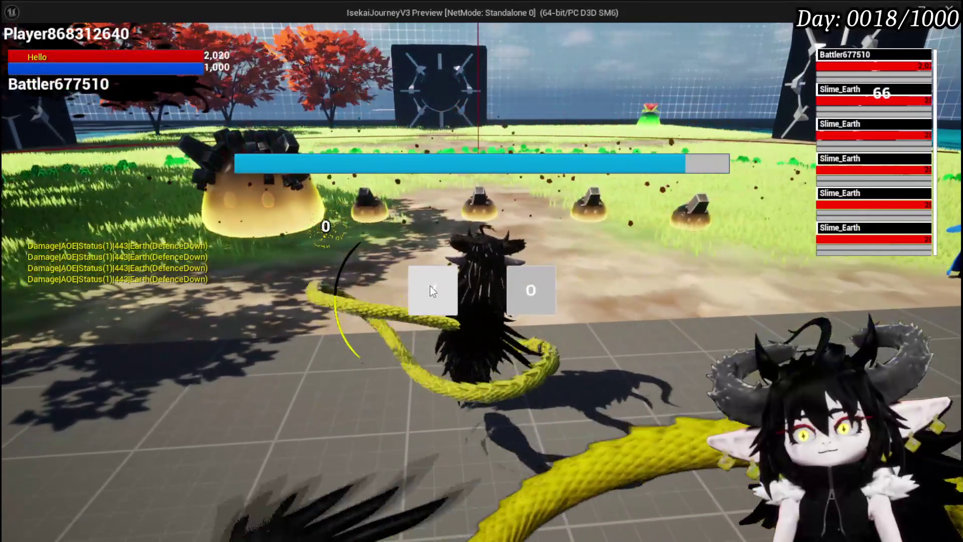
Dismiss the battle prompt and select the Void Movement card from the hand
left_click(429, 285)
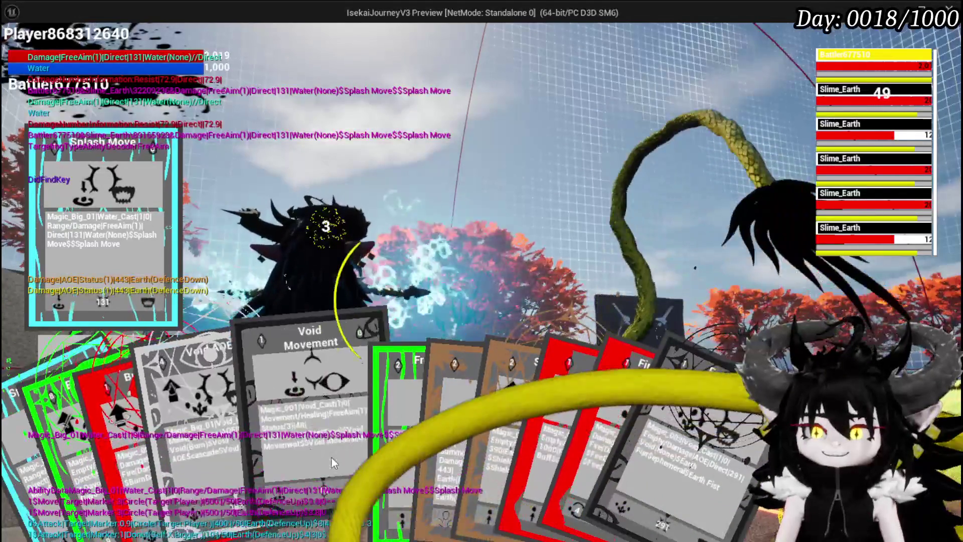
left_click(281, 442)
Cast Void Movement and ShieldBuff, then hit the slimes with Splash Move for 152 damage
left_click(458, 360)
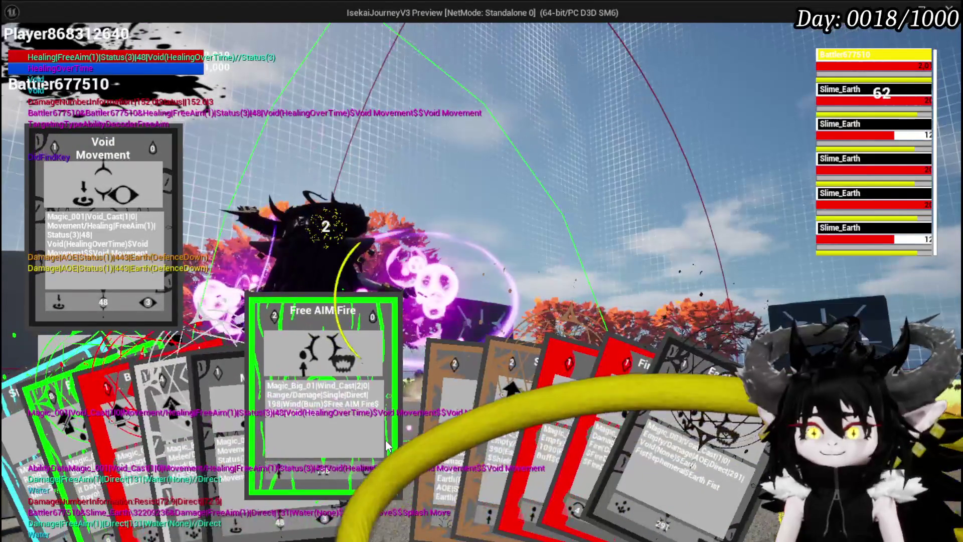
left_click(469, 435)
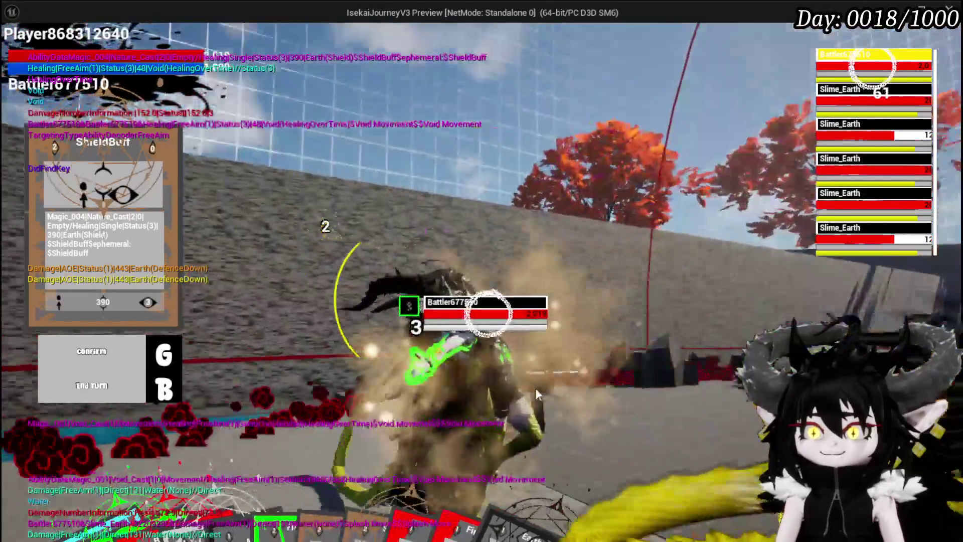
left_click(535, 388)
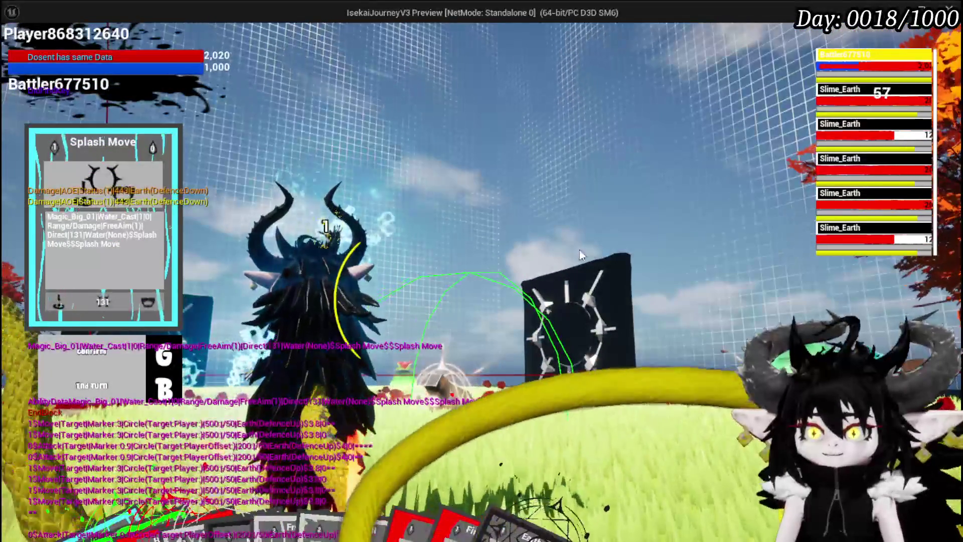
left_click(572, 260)
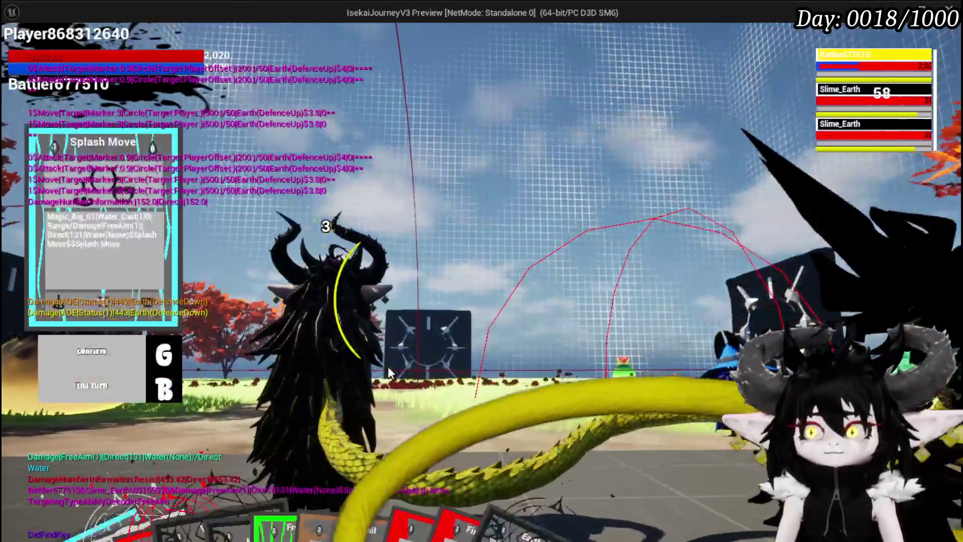
key("g")
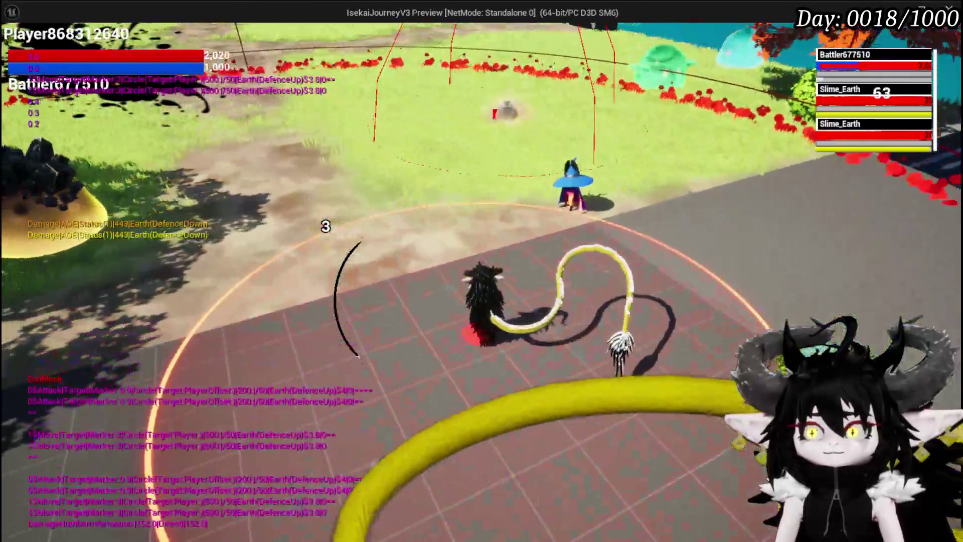
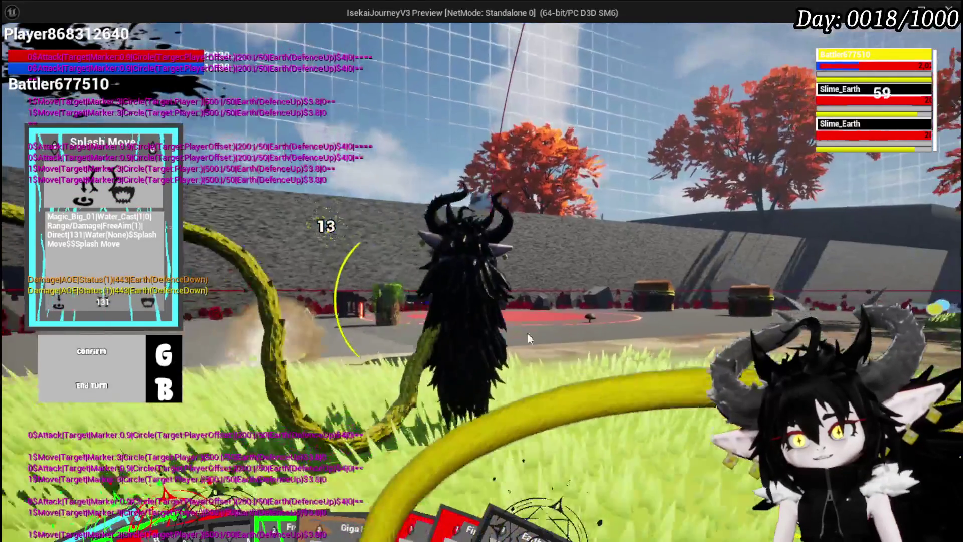
Play-test the slime battle, dismiss the move card panel, then stop play to return to the editor
key("g")
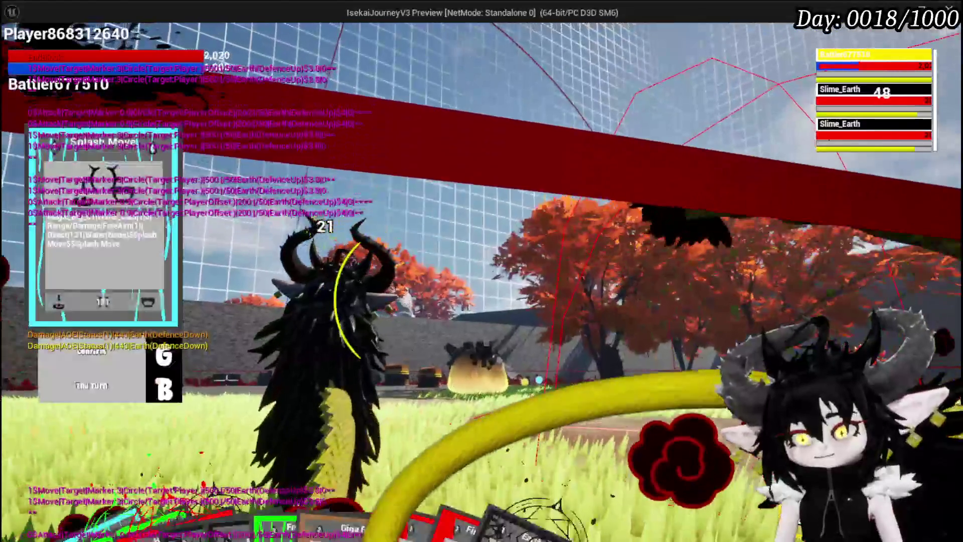
key("Escape")
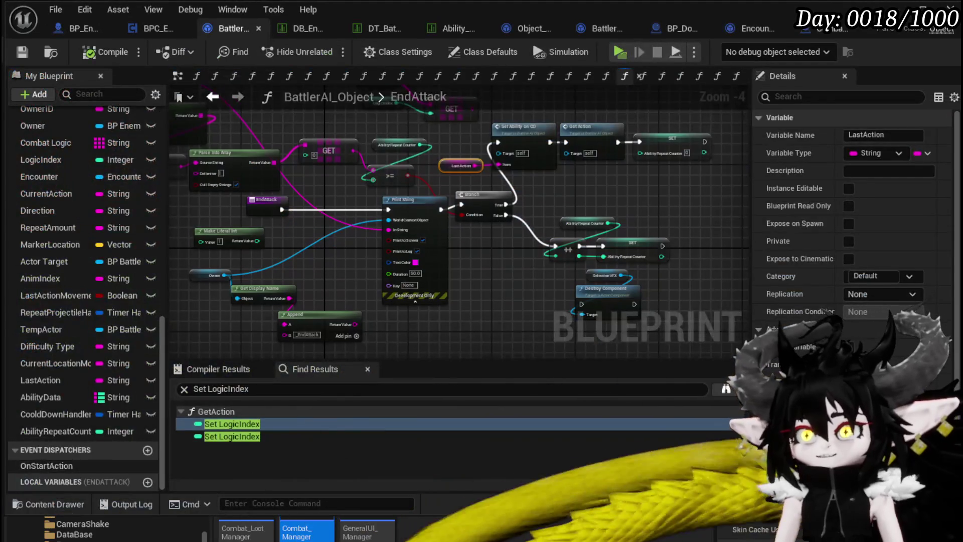
Zoom and pan the BattlerAI EndAttack graph, then switch to the DB_EnemyMontage data table
scroll(361, 221, "up", 2)
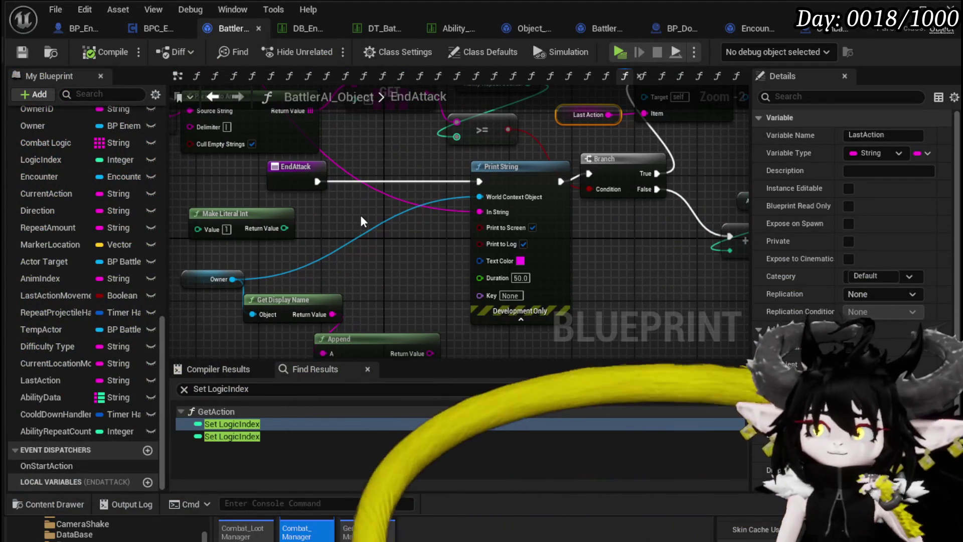
left_click_drag(420, 258, 425, 239)
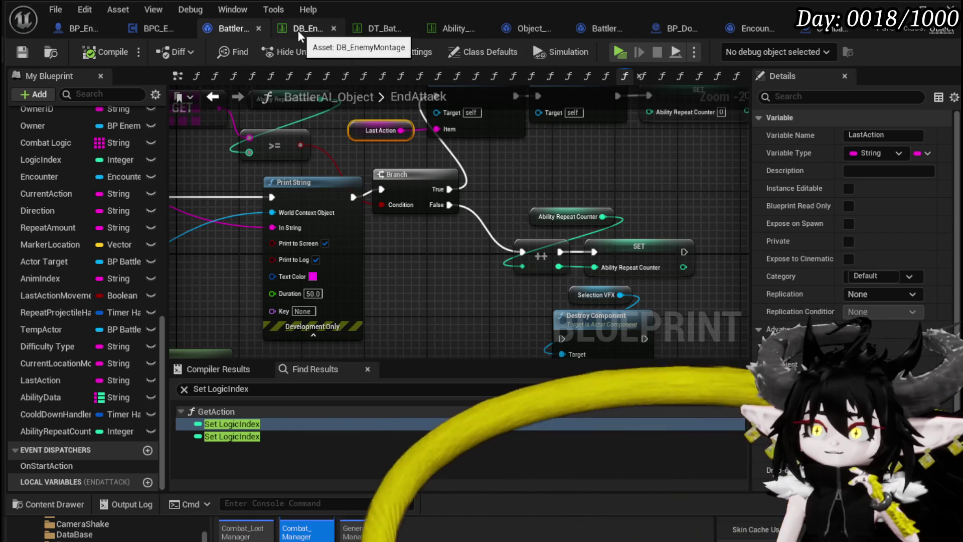
left_click(298, 30)
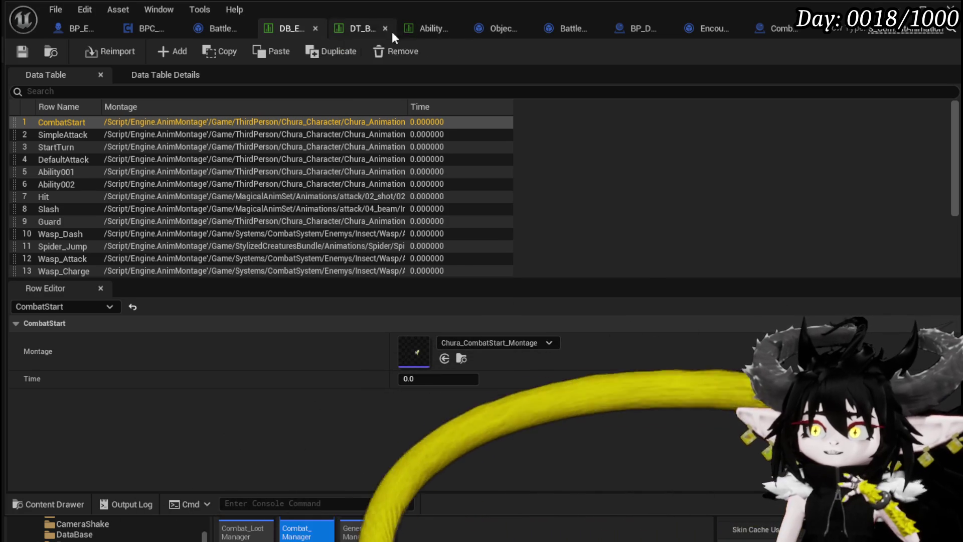
In DT_BattlerInfo, inspect the Slime_Earth|Elite row, then Slime_Earth|Normal's Abilities and CombatLogic entries
left_click(364, 32)
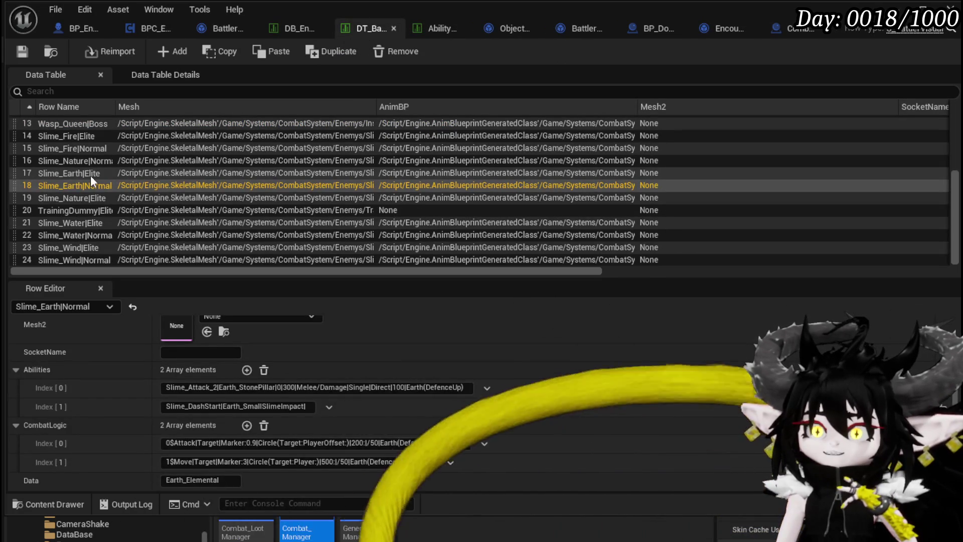
left_click(90, 175)
scroll(311, 409, "down", 2)
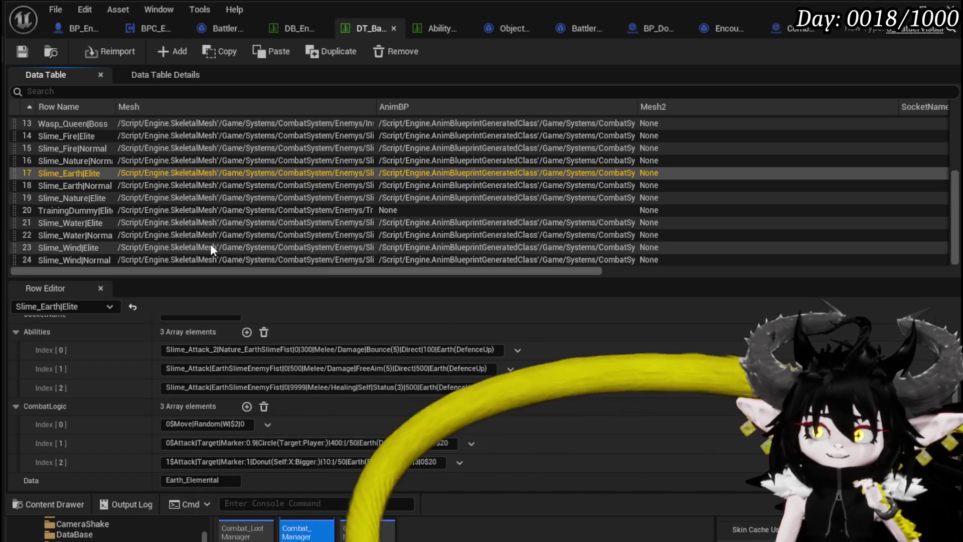
left_click(94, 186)
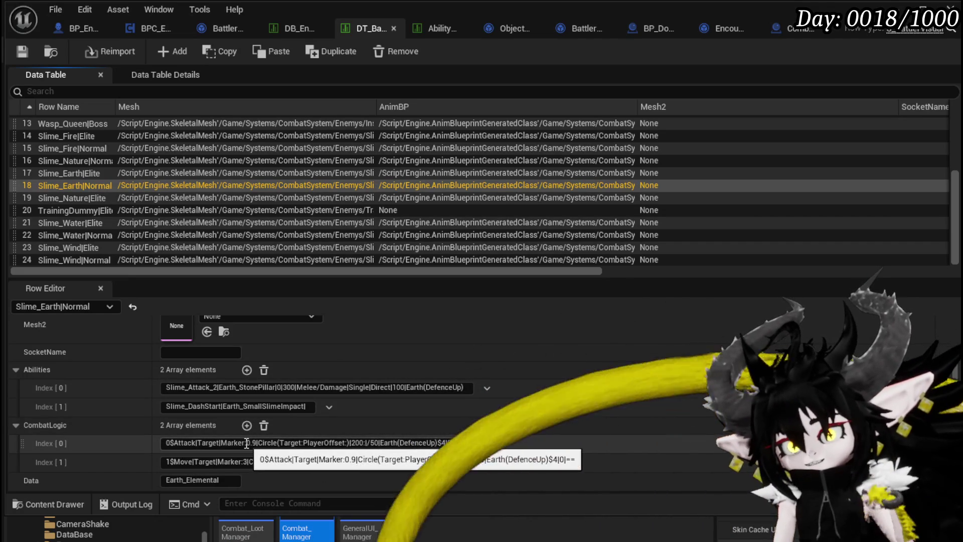
left_click(247, 443)
left_click_drag(252, 444, 257, 444)
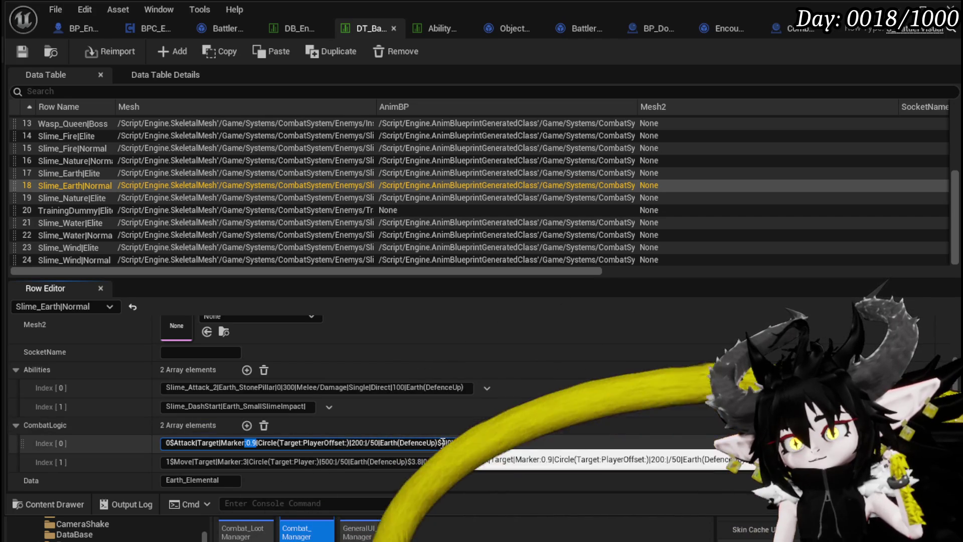
double_click(443, 442)
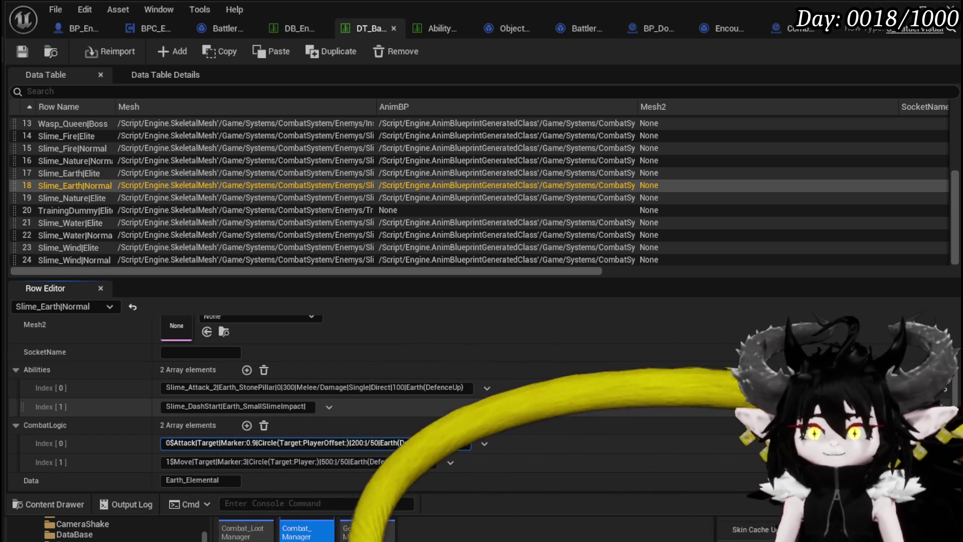
left_click(508, 407)
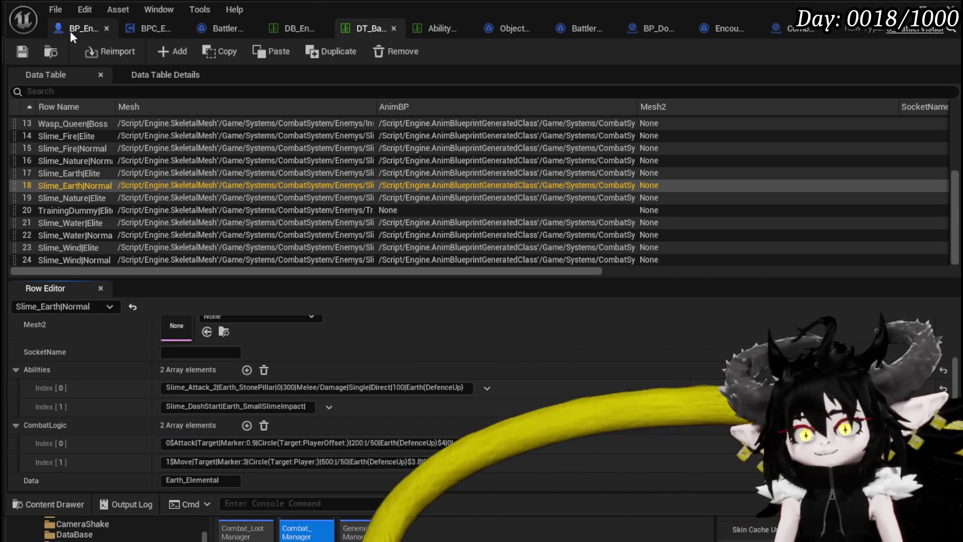
In BP_EnemyBattler, move the Ability Timer node above the Clear and Invalidate Timer node
left_click(71, 31)
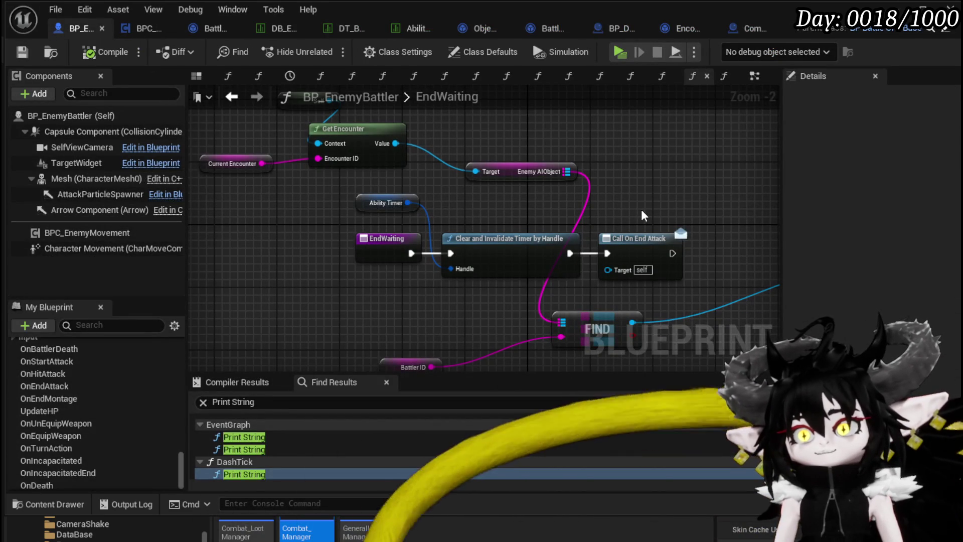
mouse_move(347, 189)
left_mouse_down()
mouse_move(455, 222)
mouse_move(453, 207)
left_mouse_up()
left_click(457, 239)
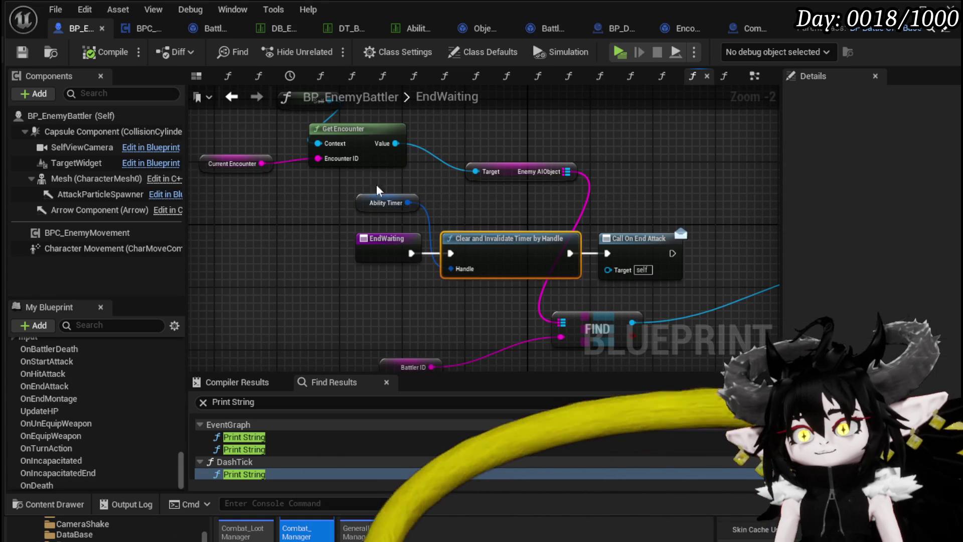
mouse_move(355, 201)
left_mouse_down()
mouse_move(402, 202)
mouse_move(441, 219)
mouse_move(279, 206)
mouse_move(462, 213)
left_mouse_up()
left_click(486, 264, "shift")
left_click(368, 211)
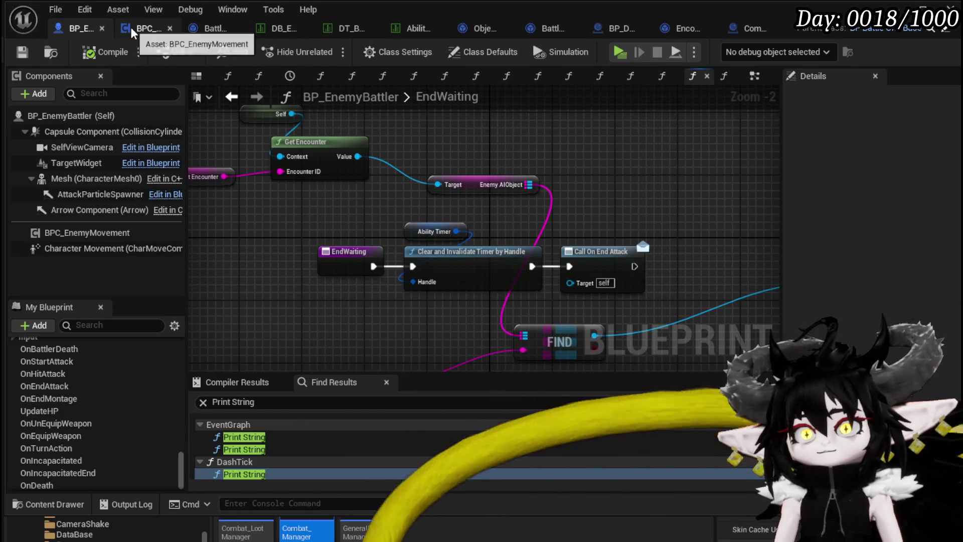
In EventGraph, place End Waiting under Switch on Name and open its EndWaiting function graph
left_click(754, 76)
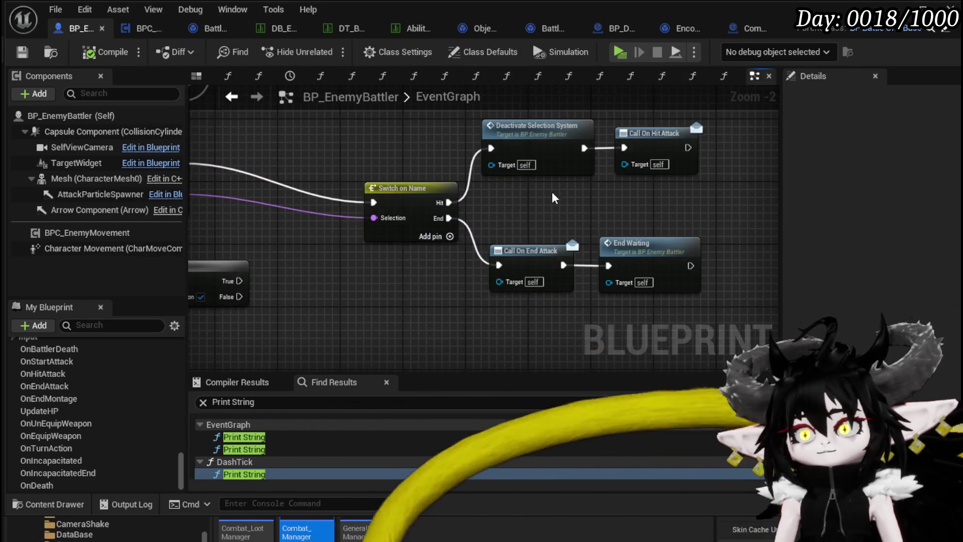
left_click_drag(549, 188, 398, 186)
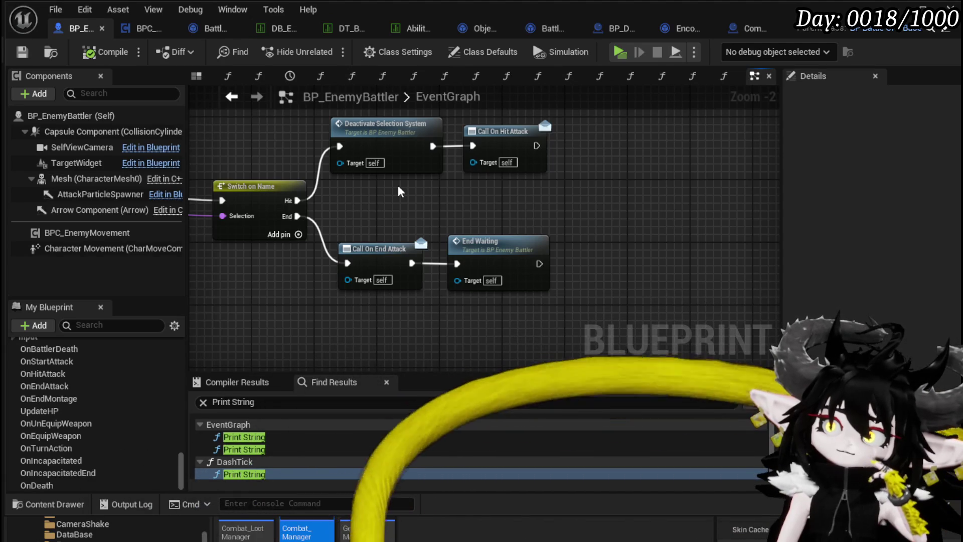
scroll(399, 185, "down", 1)
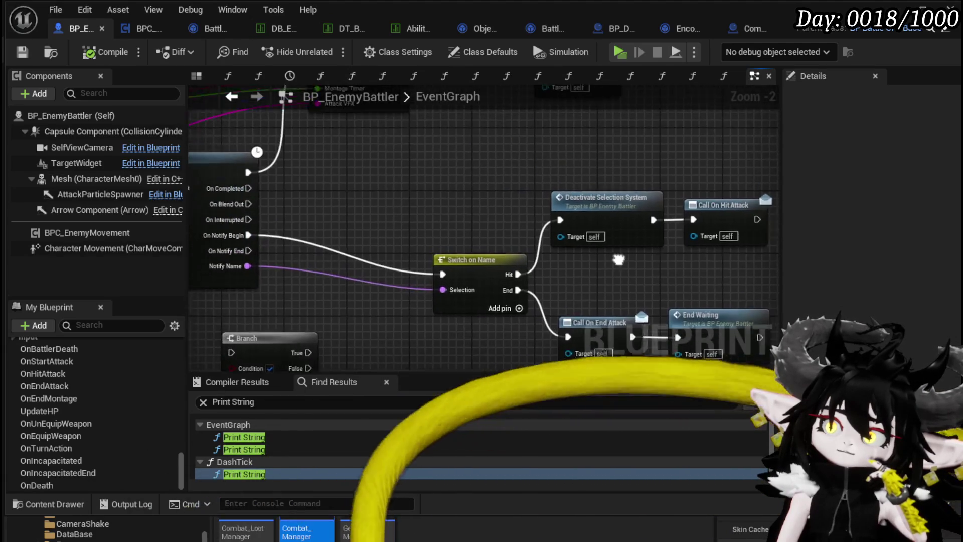
mouse_move(411, 188)
left_mouse_down()
mouse_move(446, 282)
mouse_move(314, 156)
left_mouse_up()
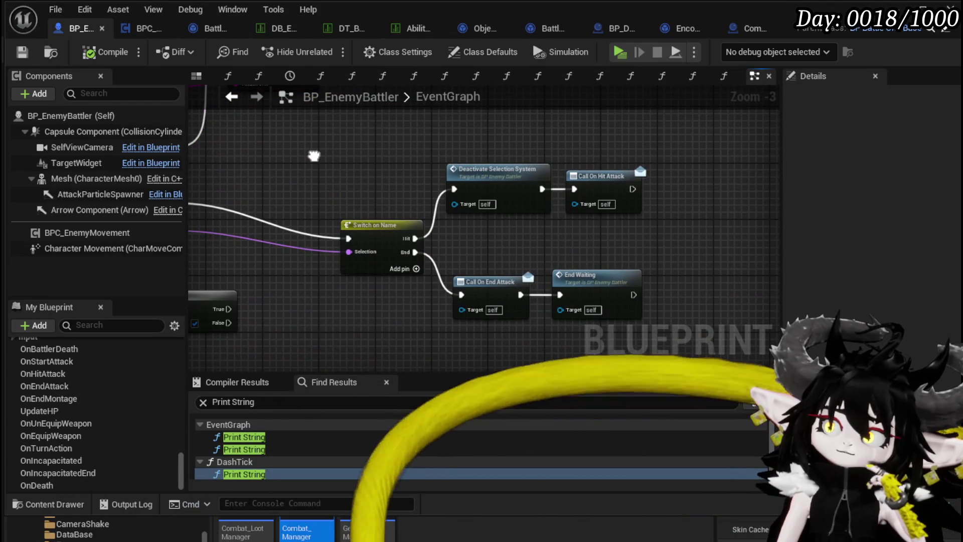
left_click_drag(314, 156, 208, 118)
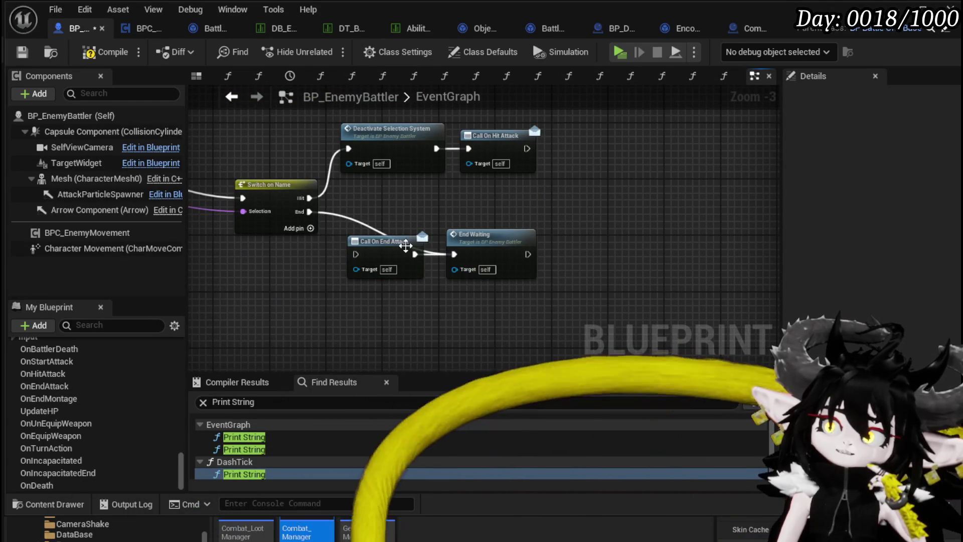
mouse_move(466, 239)
left_mouse_down()
mouse_move(344, 240)
mouse_move(360, 244)
left_mouse_up()
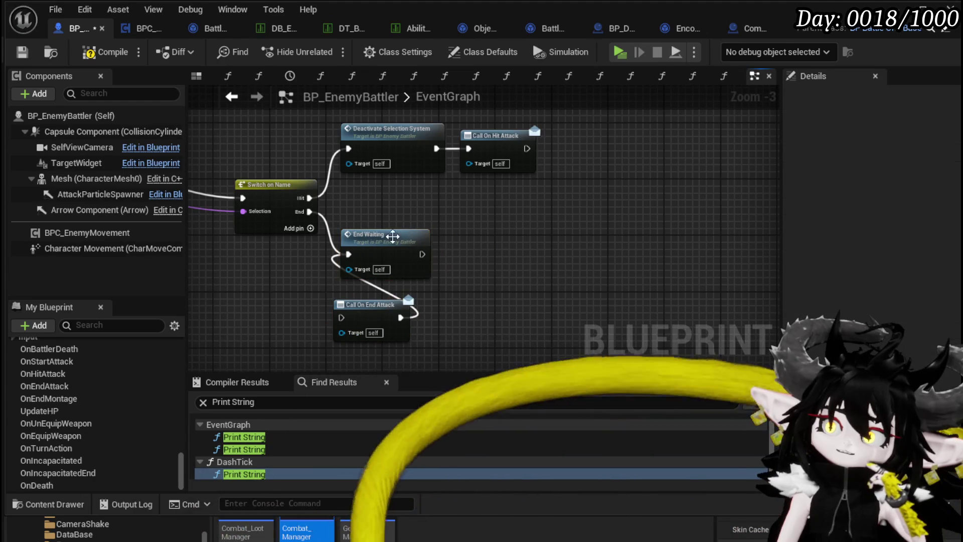
double_click(381, 239)
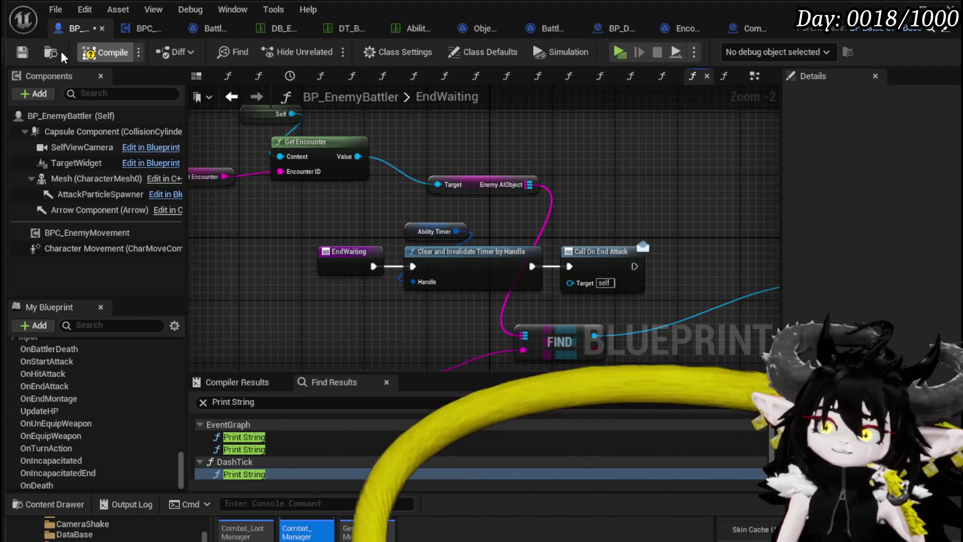
left_click_drag(428, 163, 541, 212)
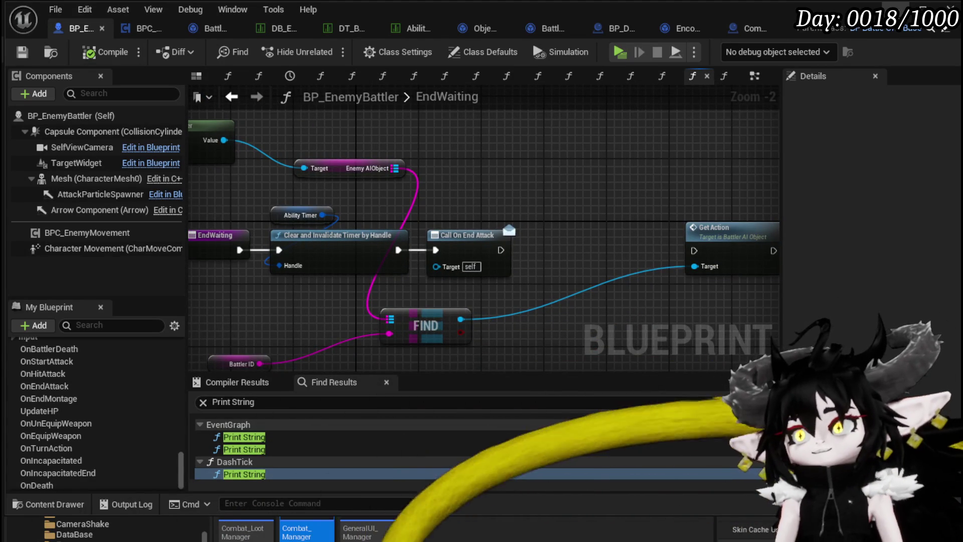
left_click(922, 9)
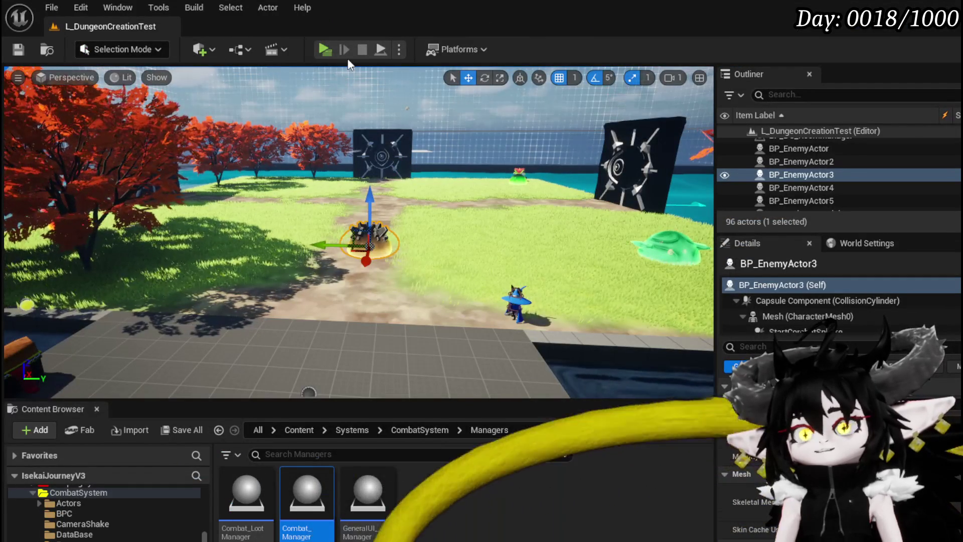
Start a play test, then return to the editor and view the DB_EnemyMontage data table
left_click(316, 50)
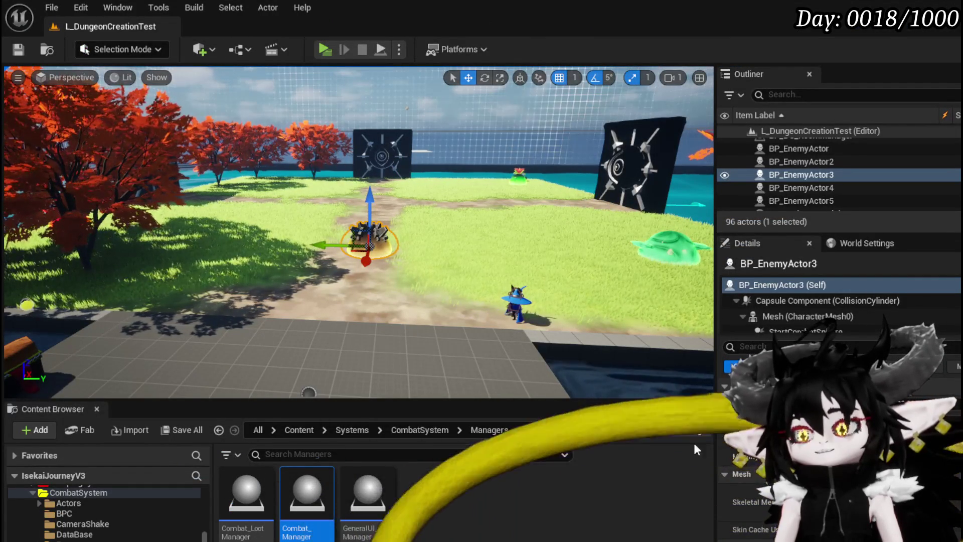
key("alt+Tab")
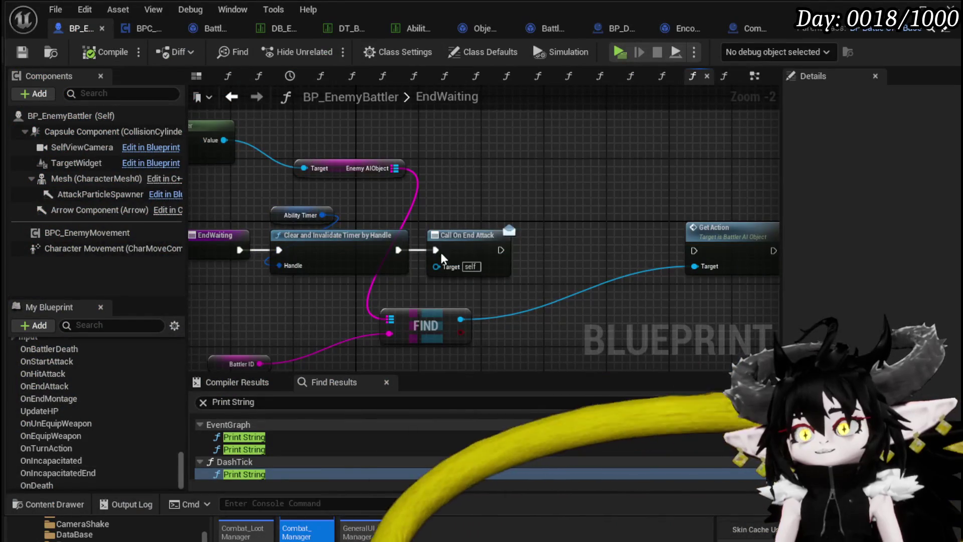
left_click(268, 29)
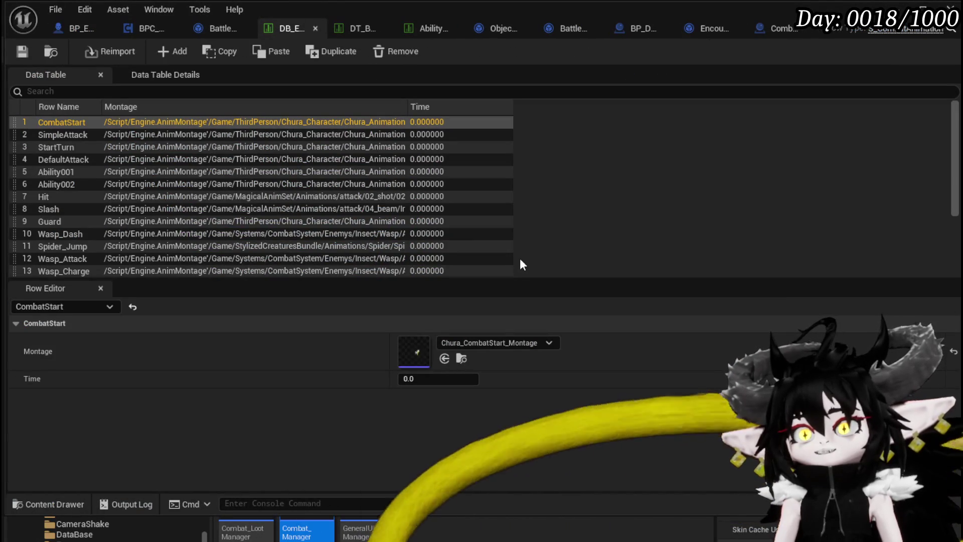
scroll(129, 230, "down", 4)
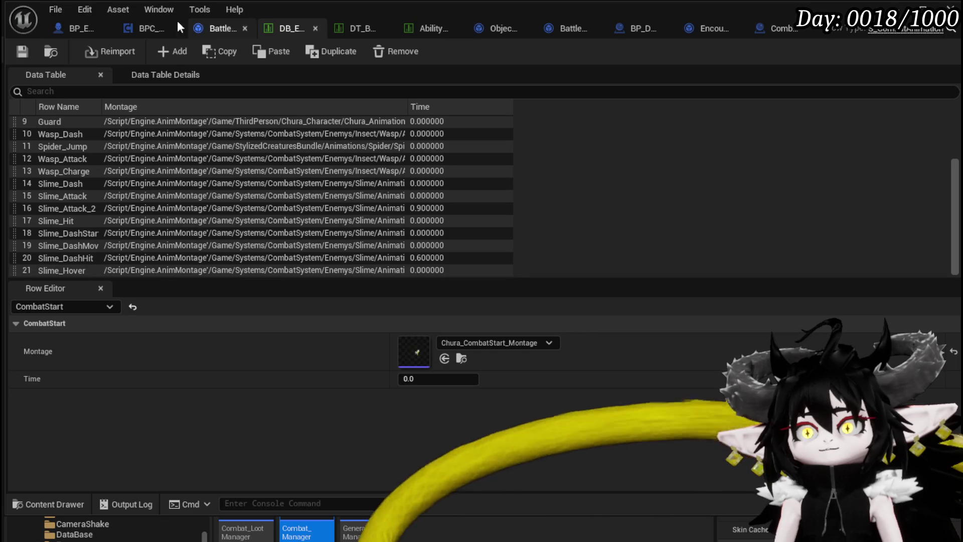
Check BP_EnemyBattler and BPC_EnemyMovement, save the modified assets, then open the DT_Battler data table
left_click(73, 25)
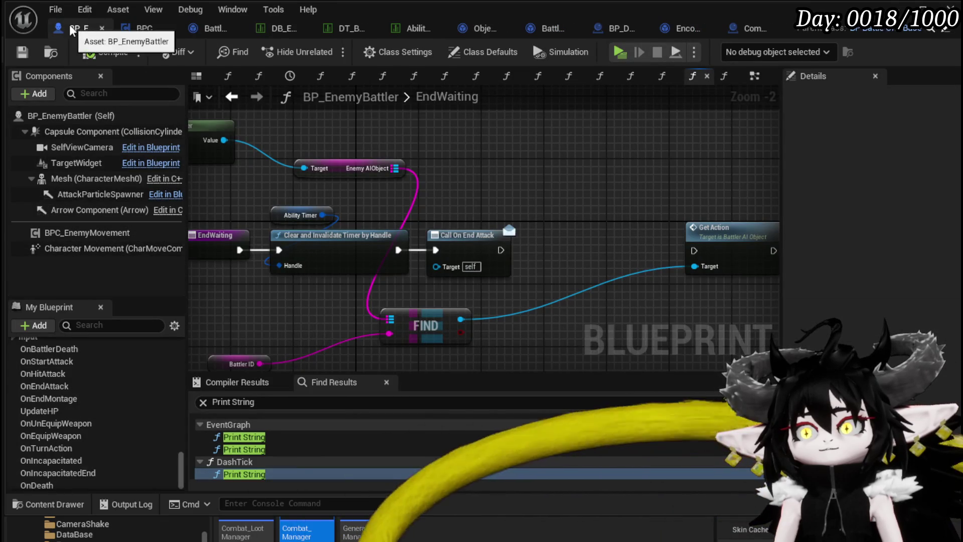
left_click(134, 28)
left_click(74, 27)
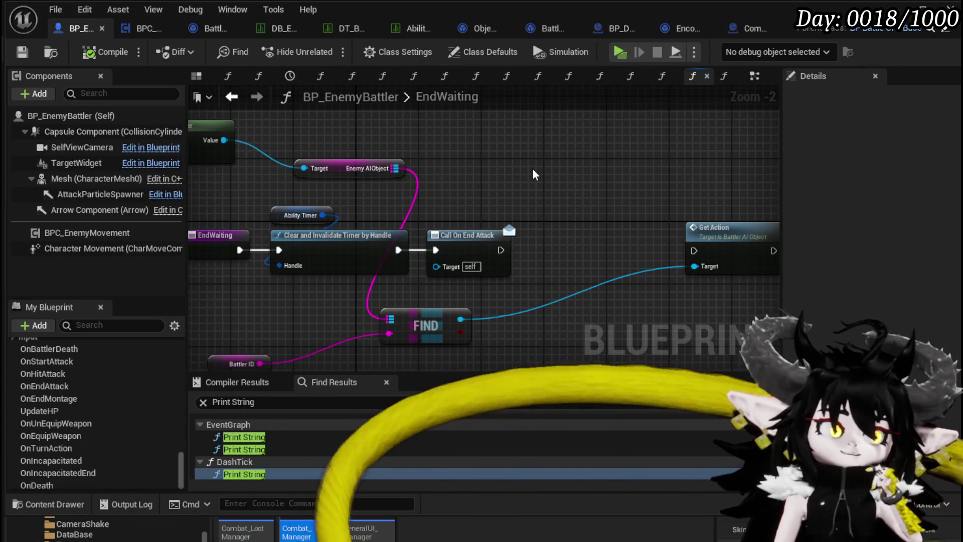
left_click(22, 52)
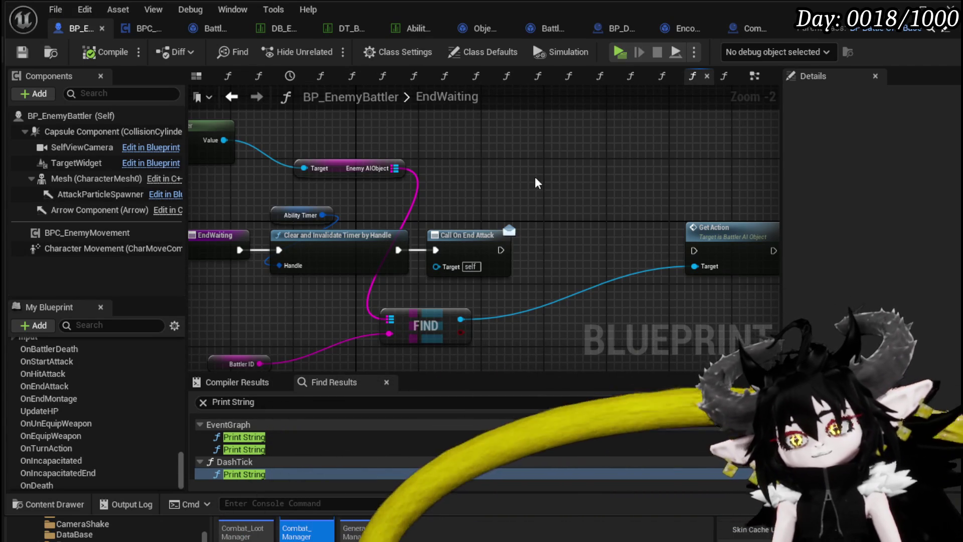
left_click(265, 25)
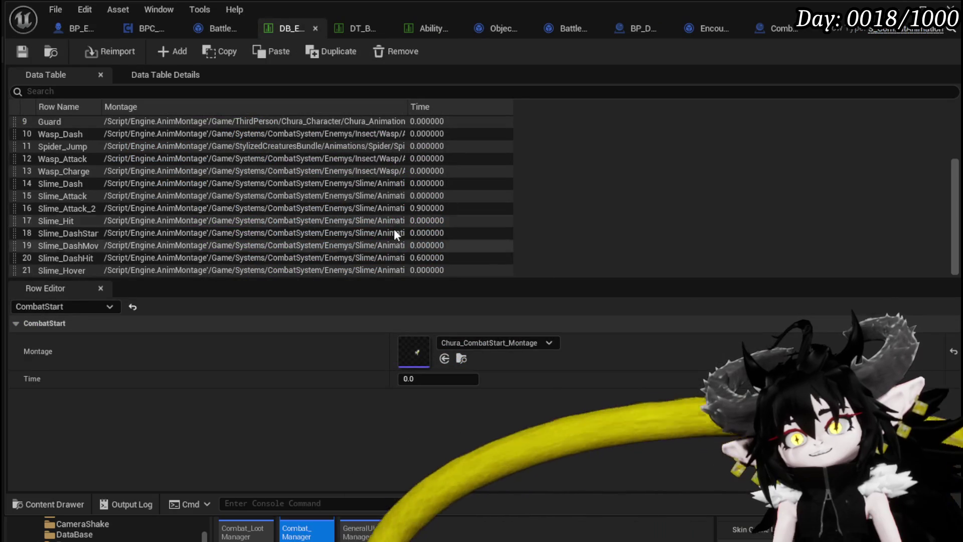
left_click(359, 25)
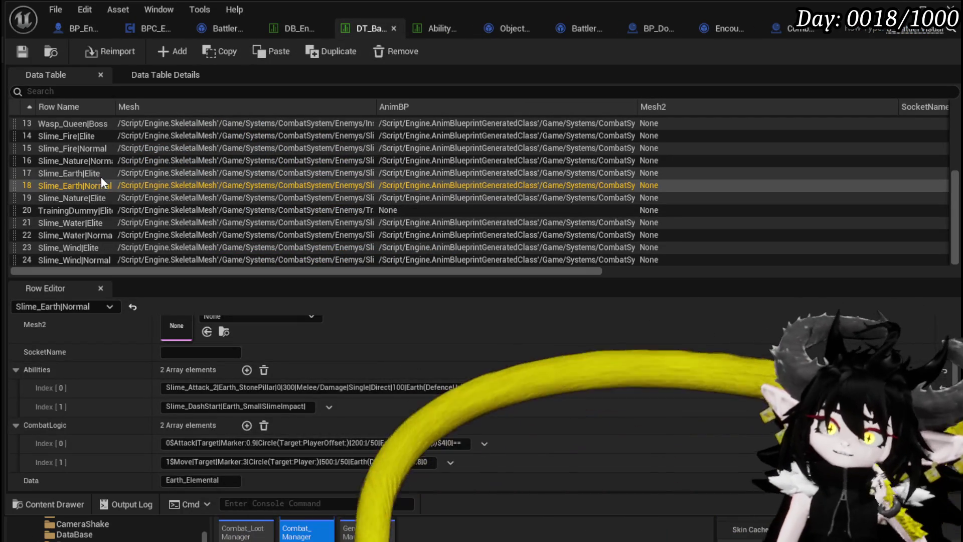
Compare CombatLogic entries in the Slime_Earth|Elite, Slime_Water|Elite and Slime_Earth|Normal rows
left_click(101, 175)
scroll(524, 357, "down", 2)
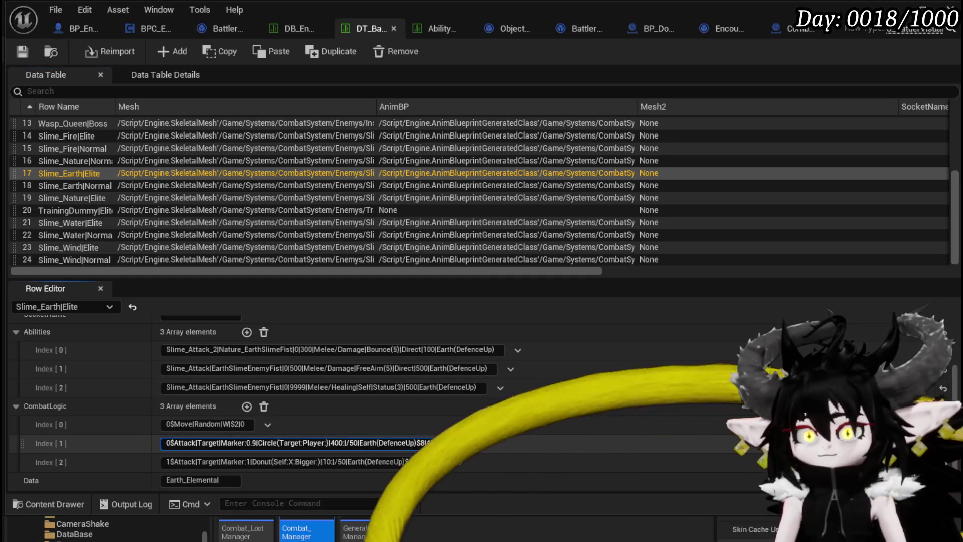
left_click_drag(449, 443, 436, 443)
left_click(86, 219)
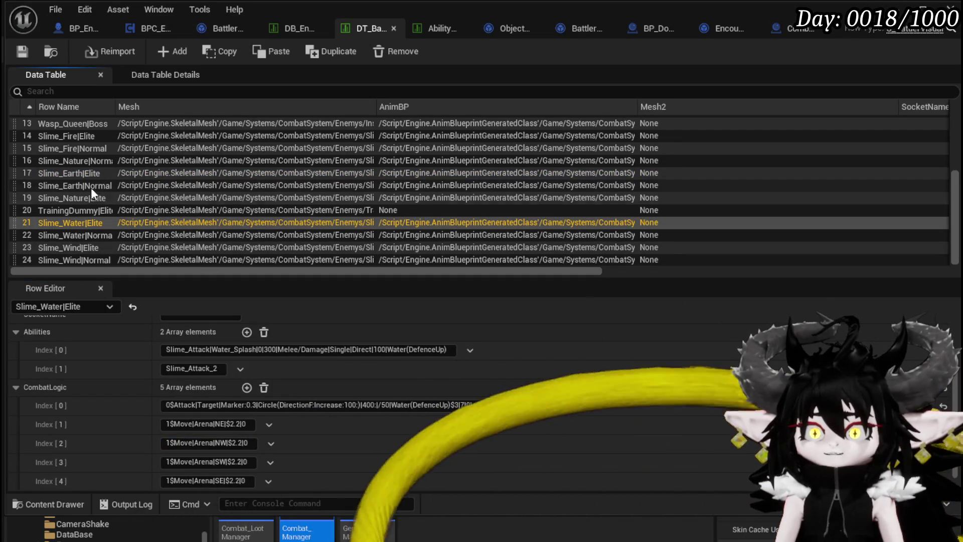
left_click(92, 186)
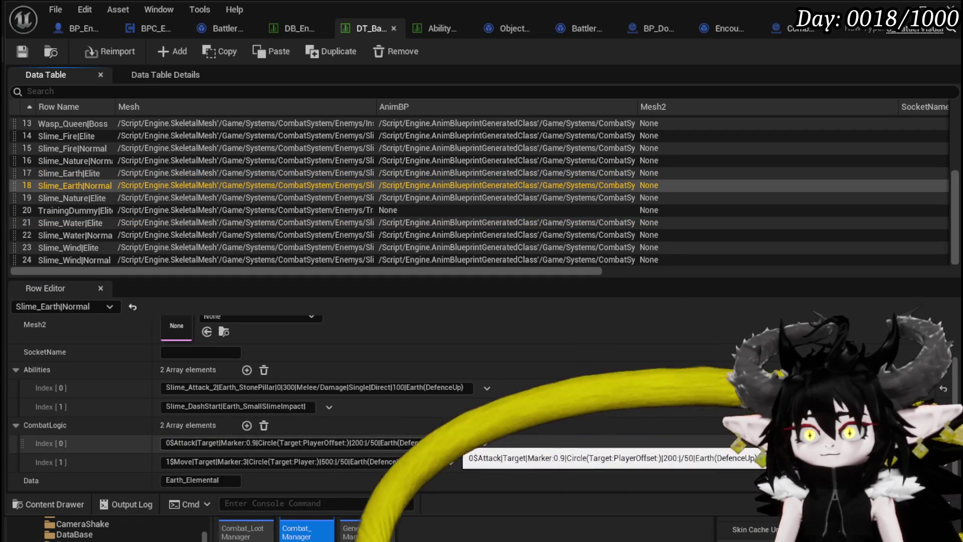
Append |$5 to Slime_Earth|Normal's first CombatLogic entry
left_click(456, 443)
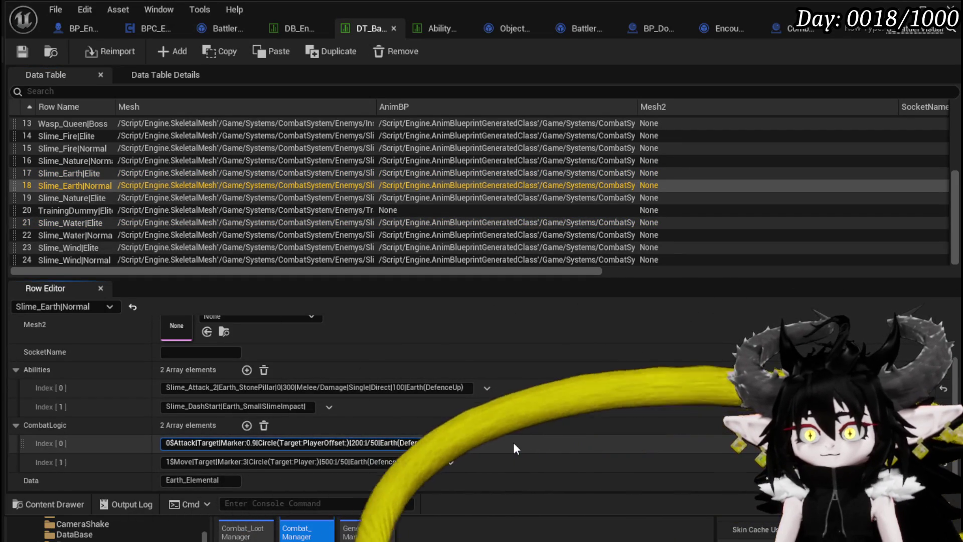
type("|$20")
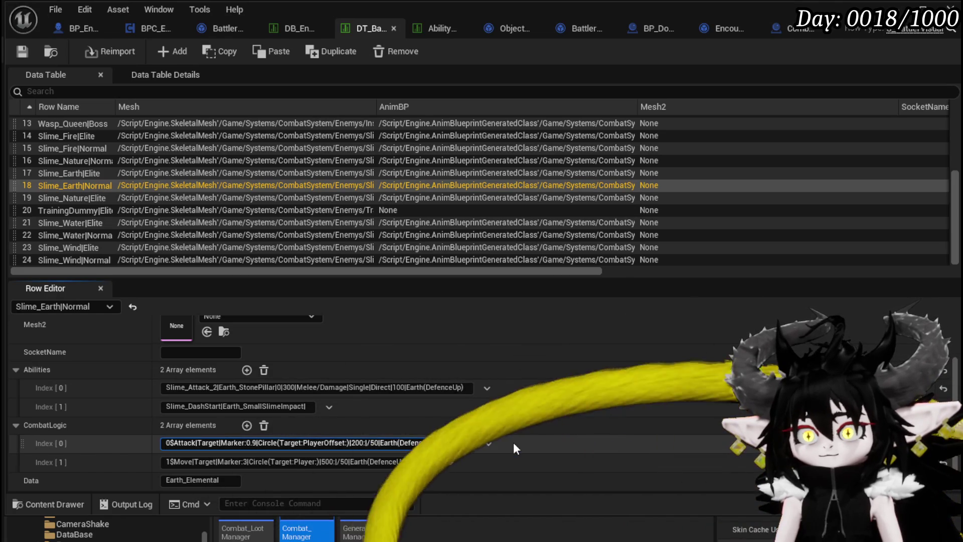
key("shift+Left")
key("shift+Left")
type("5")
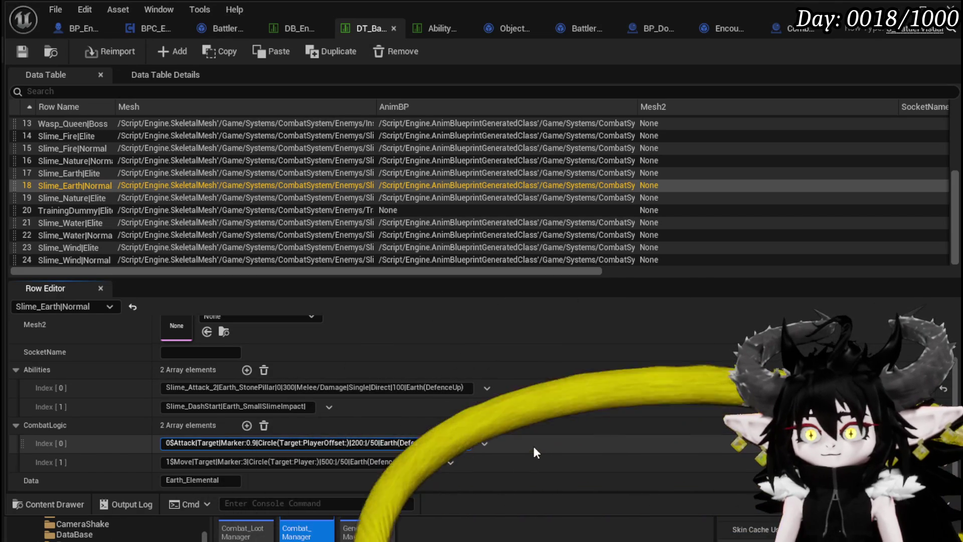
key("Return")
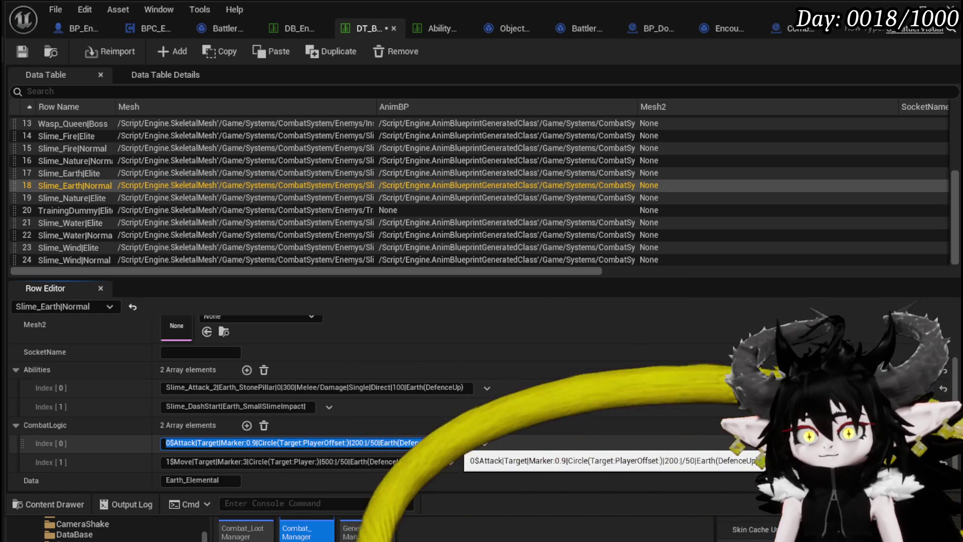
Make Slime_Earth|Normal's second CombatLogic entry end with |$5 and save the table
left_click(455, 443)
left_click_drag(455, 444, 463, 444)
key("ctrl+c")
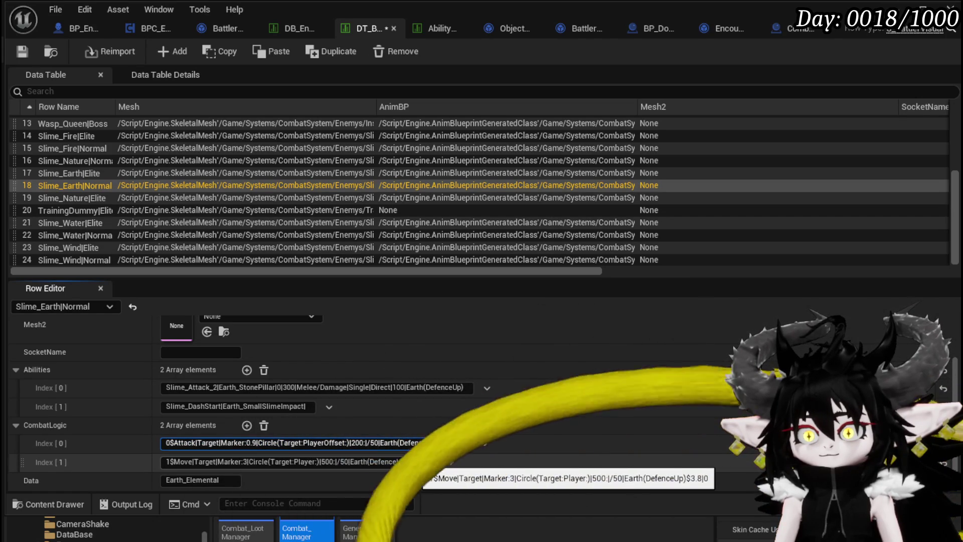
left_click(429, 462)
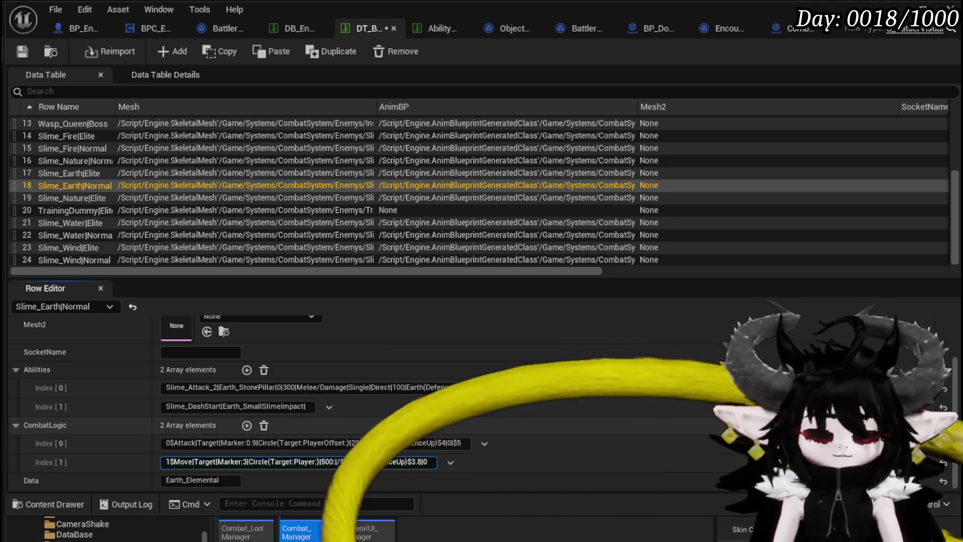
key("ctrl+v")
left_click(455, 442)
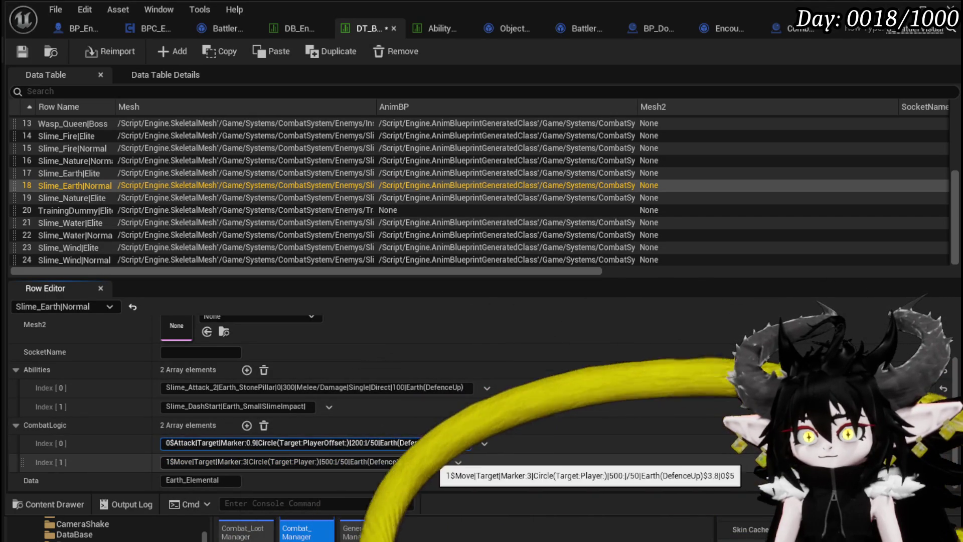
left_click(428, 462)
left_click(428, 462)
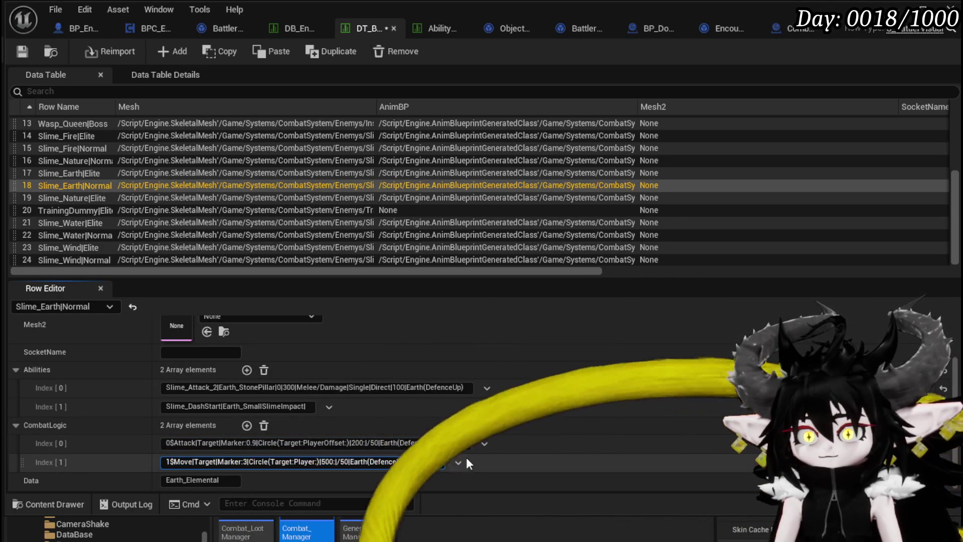
type("|")
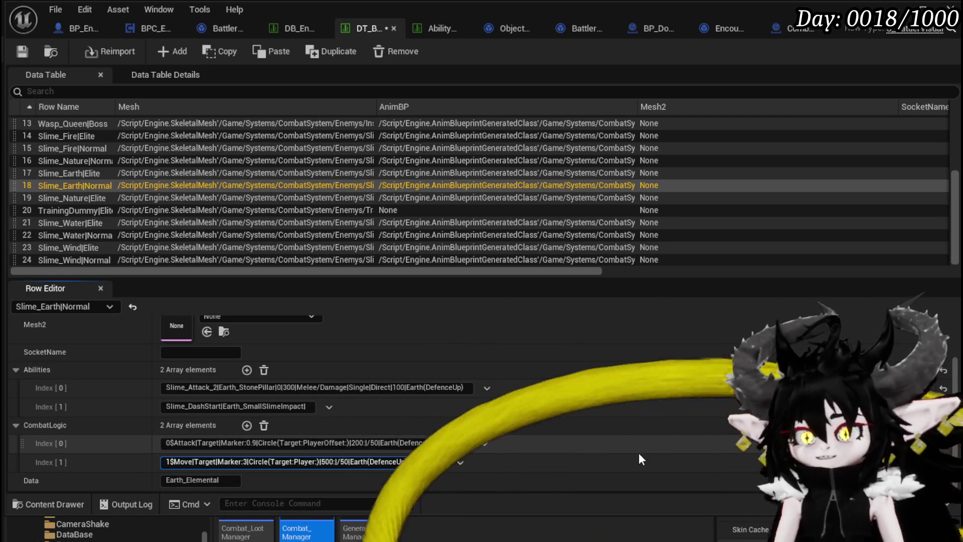
left_click(21, 51)
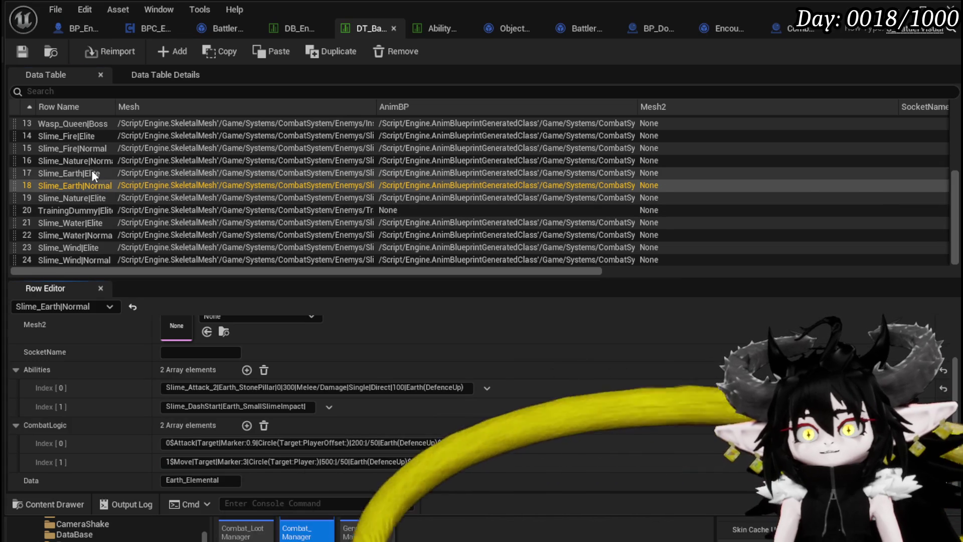
Change the trailing $20 to $5 in Slime_Earth|Elite's CombatLogic entries and save
left_click(91, 173)
scroll(430, 444, "down", 3)
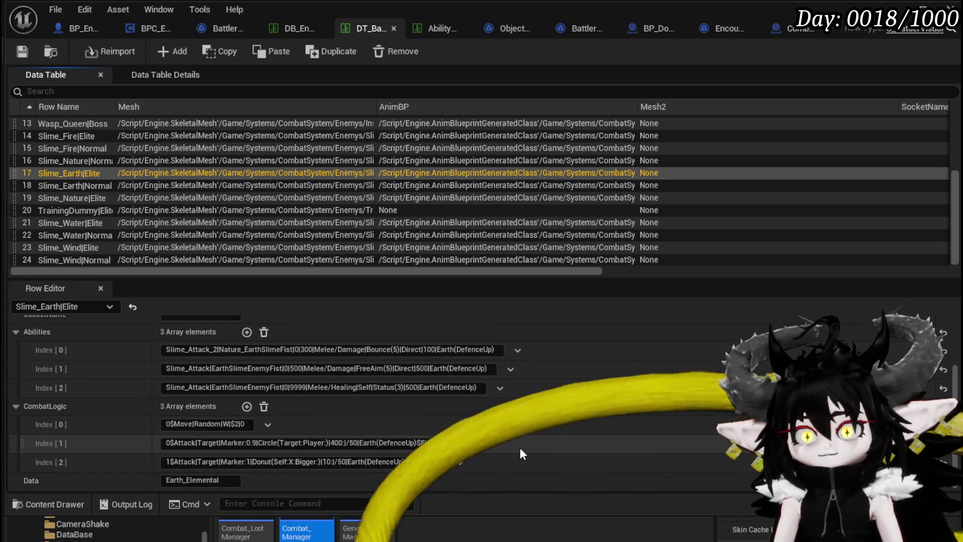
double_click(454, 441)
type("5")
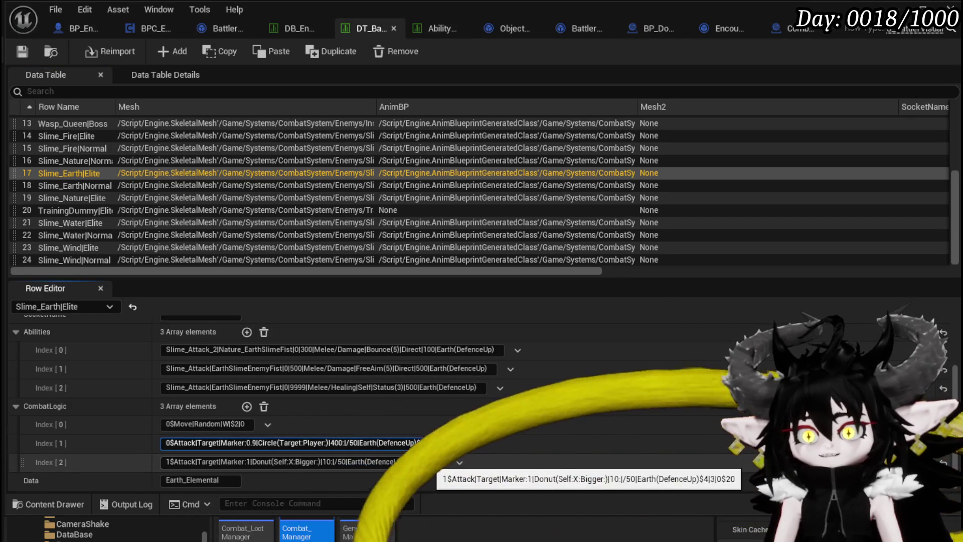
double_click(440, 461)
type("5")
key("Return")
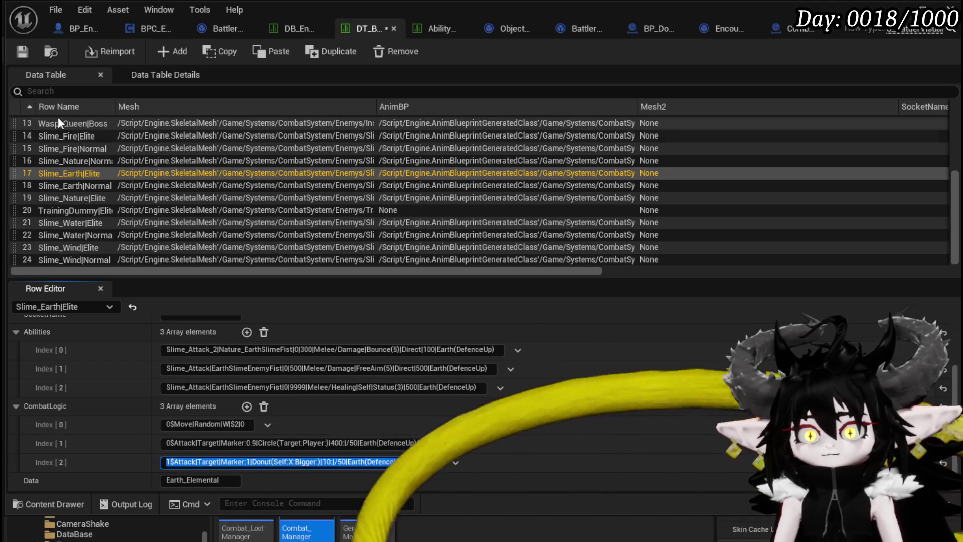
left_click(20, 51)
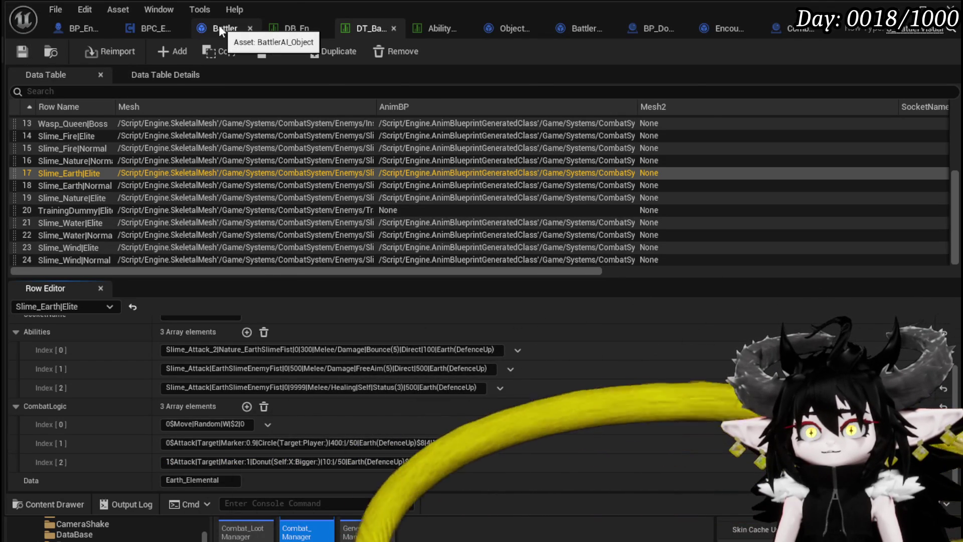
In BattlerAI_Object, open the SetAbilityOnCD function and look over its nodes up to Print String
left_click(219, 27)
scroll(75, 180, "up", 5)
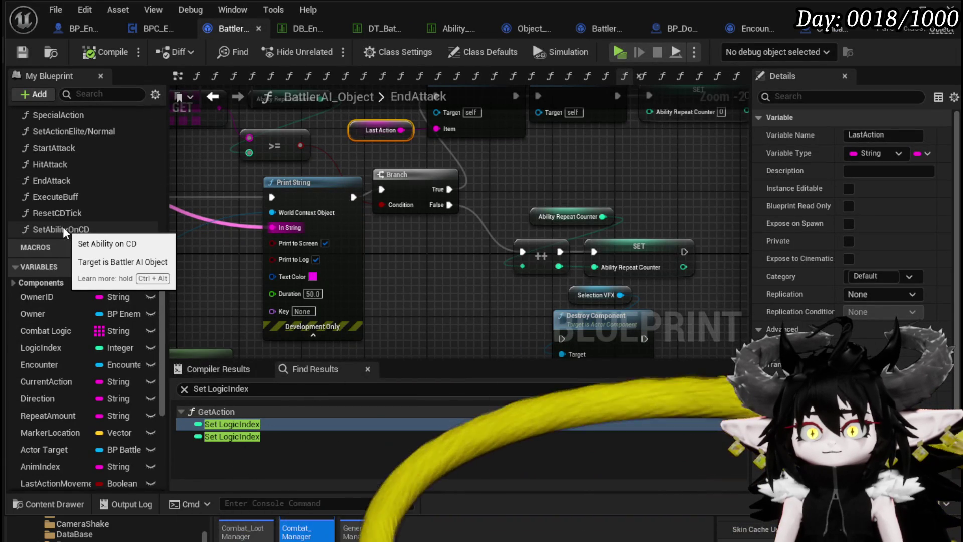
double_click(62, 229)
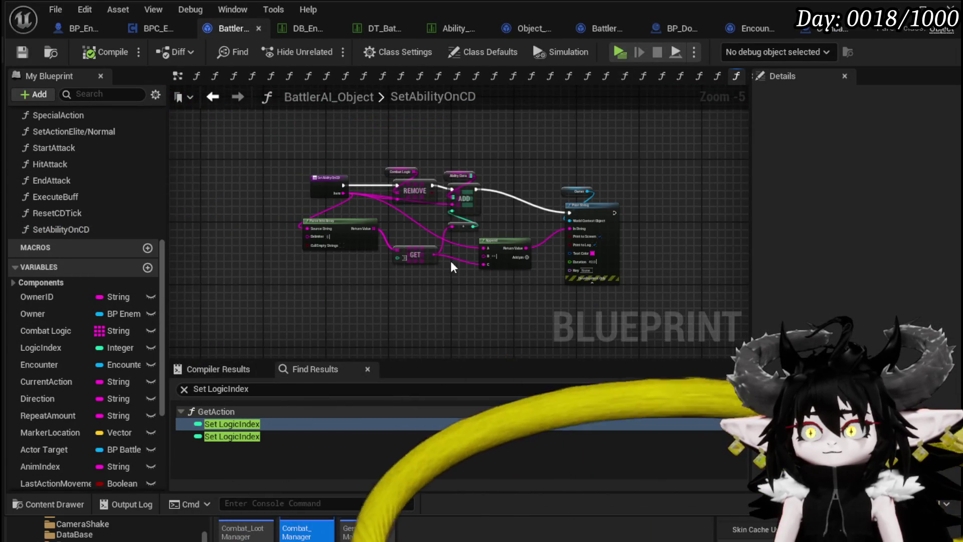
scroll(460, 266, "up", 3)
left_click_drag(367, 235, 334, 218)
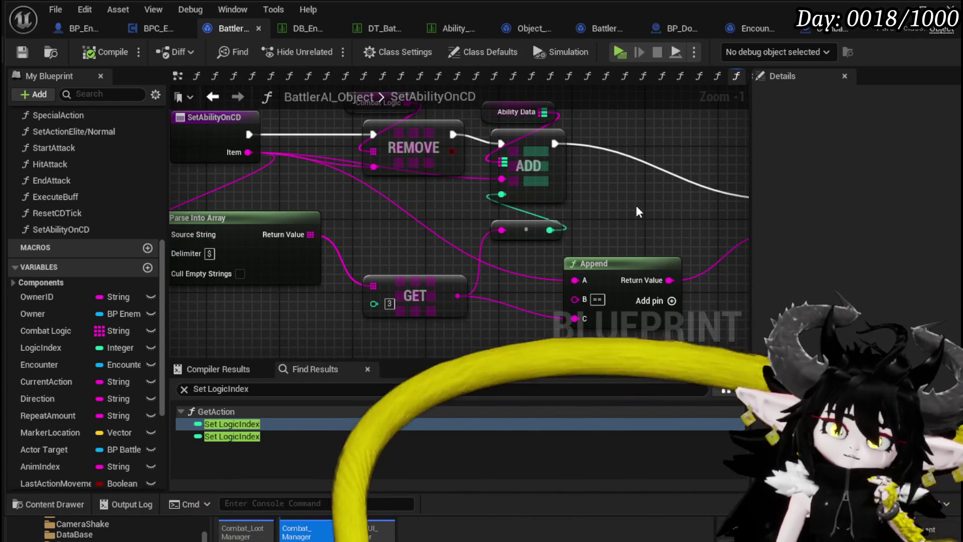
scroll(636, 206, "down", 1)
mouse_move(538, 224)
left_mouse_down()
mouse_move(379, 252)
mouse_move(489, 219)
mouse_move(616, 214)
left_mouse_up()
mouse_move(420, 245)
left_mouse_down()
mouse_move(269, 265)
mouse_move(330, 259)
mouse_move(183, 247)
left_mouse_up()
Open the ResetCDTick function and survey its Branch, Append and loop sections
double_click(90, 213)
mouse_move(523, 298)
left_mouse_down()
mouse_move(300, 254)
mouse_move(540, 270)
left_mouse_up()
scroll(300, 254, "down", 1)
mouse_move(417, 273)
left_mouse_down()
mouse_move(326, 265)
mouse_move(221, 303)
left_mouse_up()
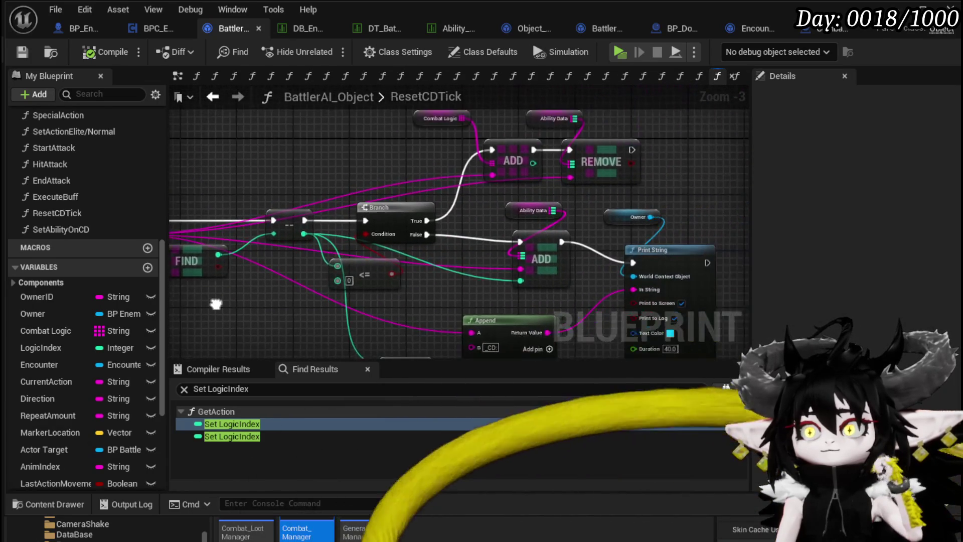
mouse_move(347, 159)
left_mouse_down()
mouse_move(311, 166)
mouse_move(241, 116)
left_mouse_up()
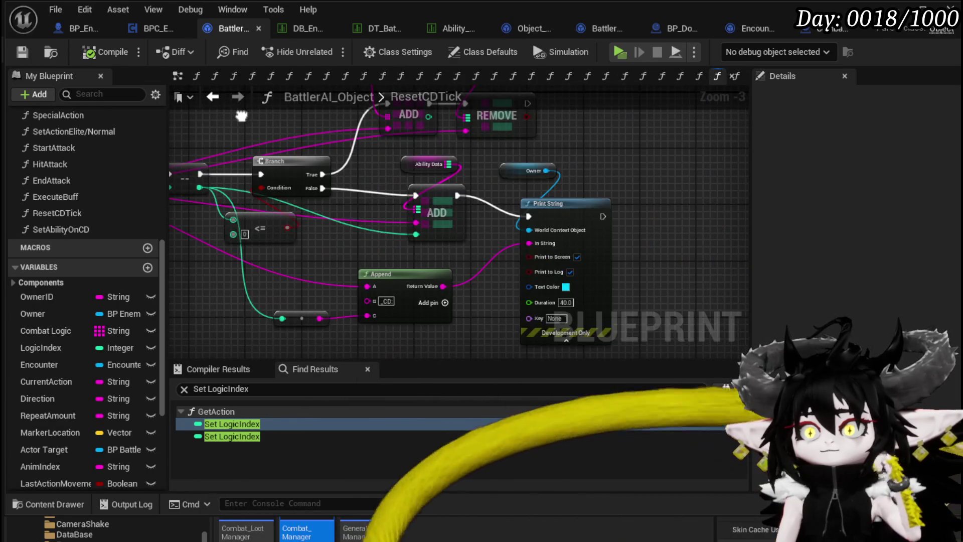
scroll(242, 116, "down", 1)
scroll(524, 143, "down", 1)
mouse_move(278, 204)
left_mouse_down()
mouse_move(409, 203)
mouse_move(441, 215)
mouse_move(425, 245)
mouse_move(399, 227)
left_mouse_up()
Move the FIND node beside For Each Loop and pull a wire from its result
left_click(381, 262)
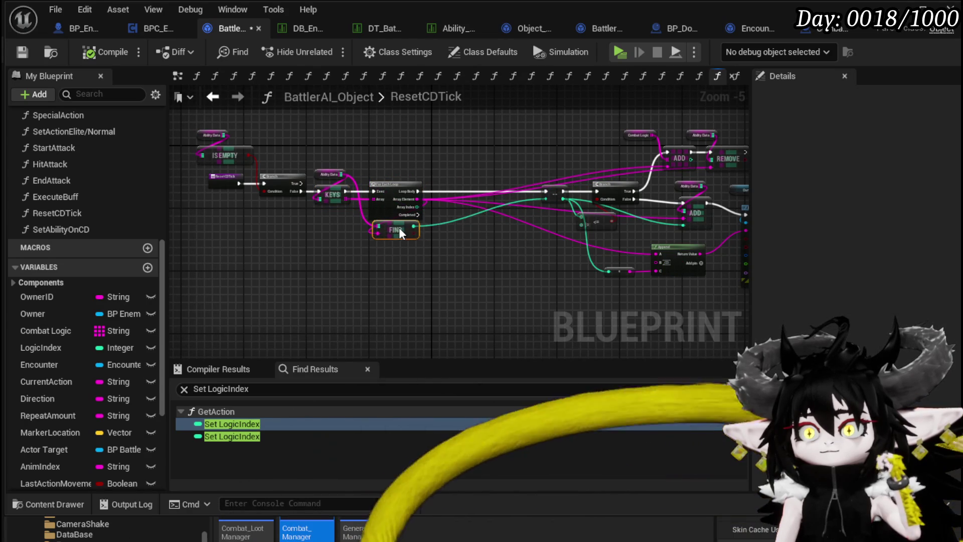
left_click(377, 267)
scroll(362, 260, "up", 2)
left_click_drag(362, 260, 210, 270)
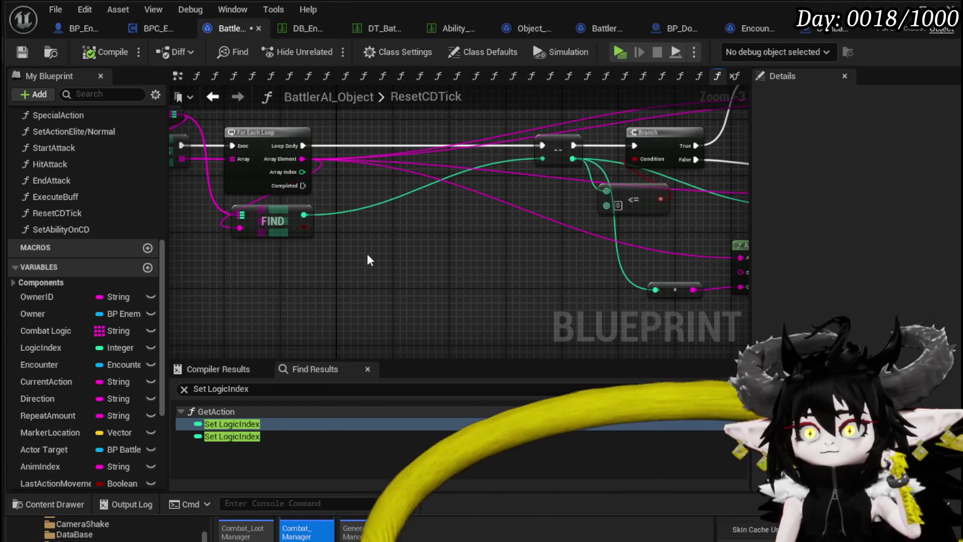
mouse_move(369, 259)
left_mouse_down()
mouse_move(523, 269)
mouse_move(380, 254)
left_mouse_up()
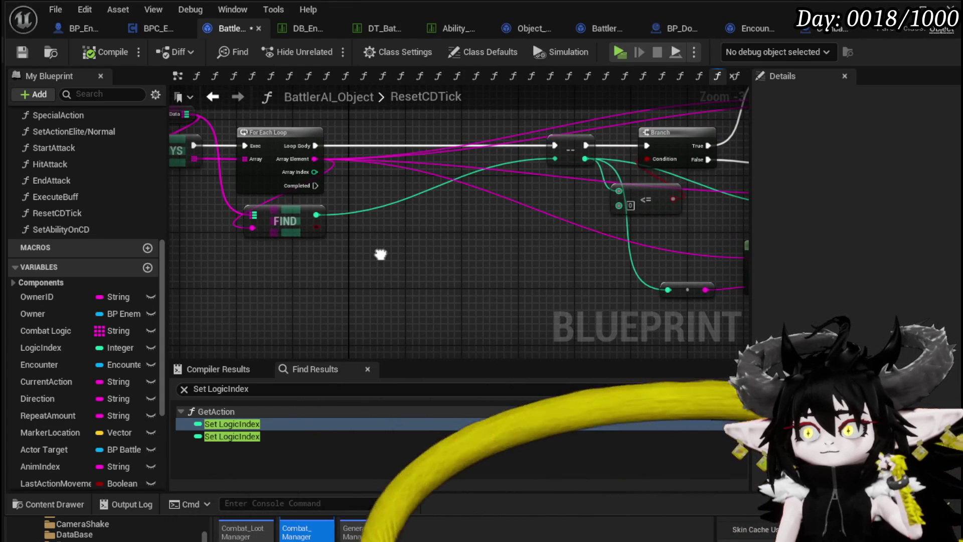
left_click_drag(316, 215, 382, 223)
Add a Subtract node wired to the FIND result in ResetCDTick
type("-")
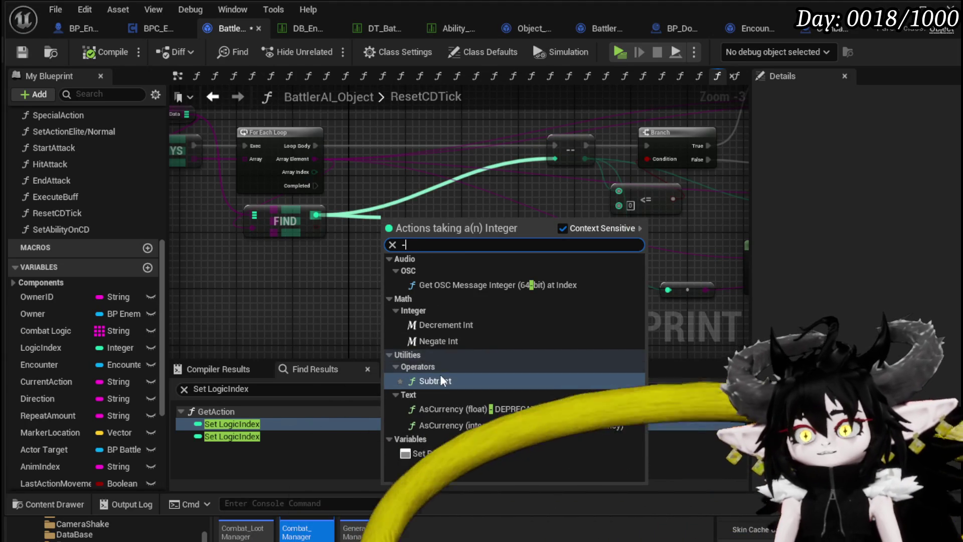
left_click(441, 382)
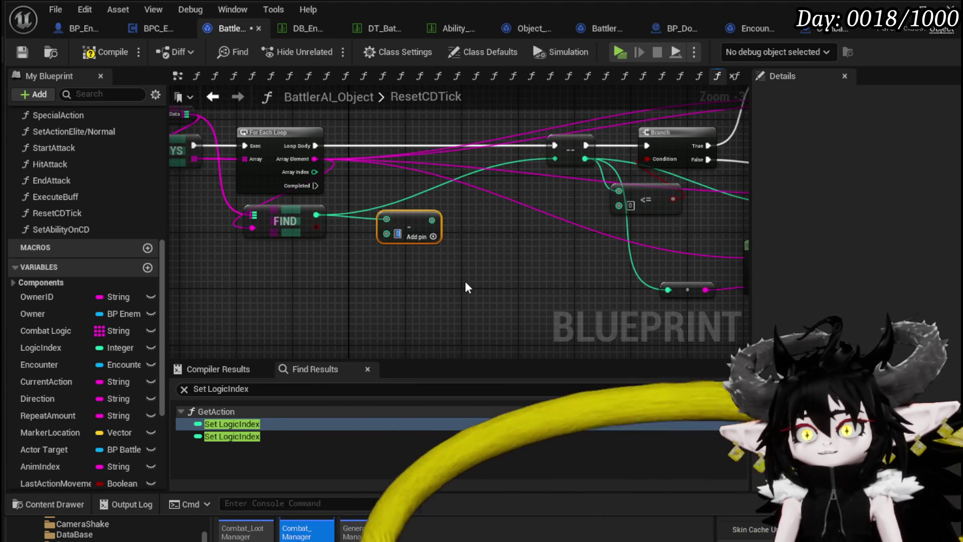
left_click_drag(366, 274, 440, 249)
Switch to the Combat_Manager blueprint and scroll to its variables such as EnemyLevel
left_click_drag(527, 186, 458, 249)
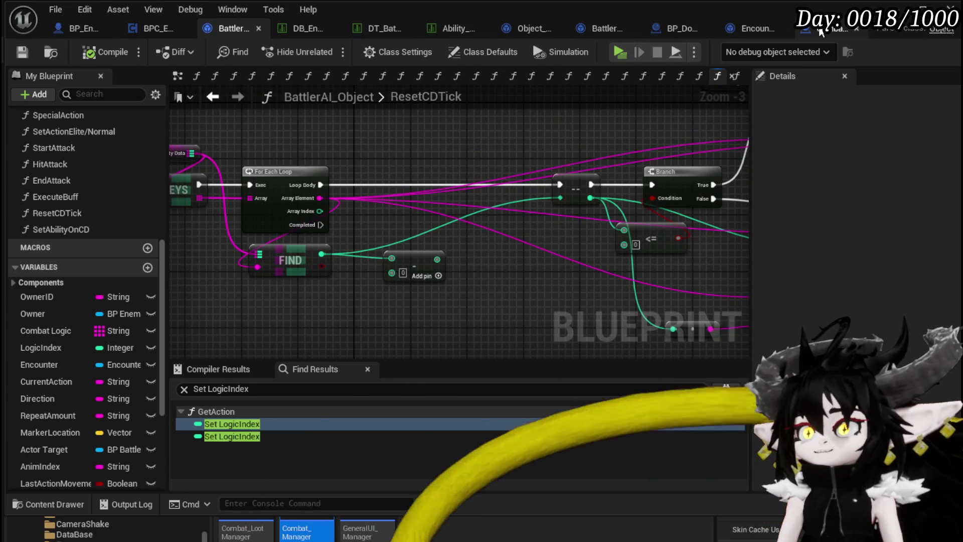
left_click(821, 31)
scroll(174, 376, "down", 5)
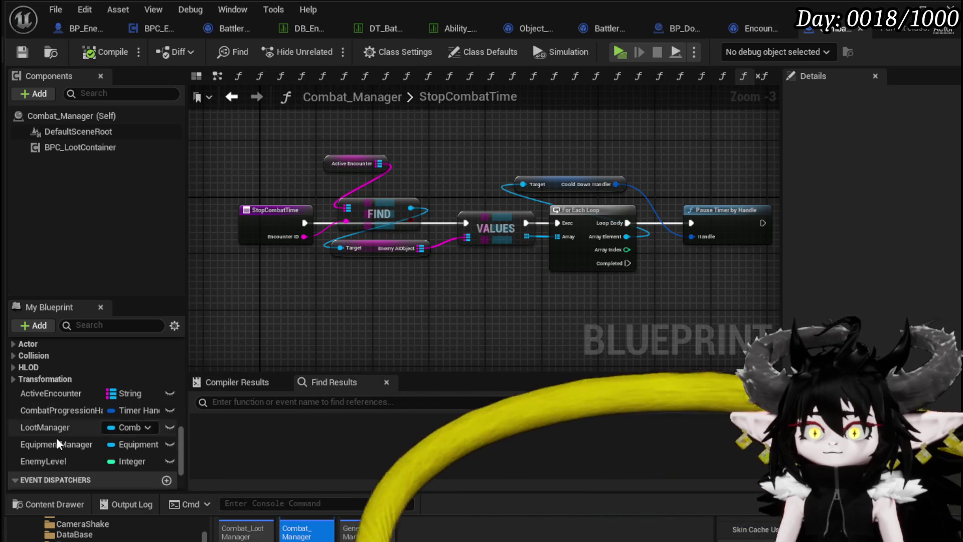
left_click(45, 461)
scroll(886, 301, "down", 3)
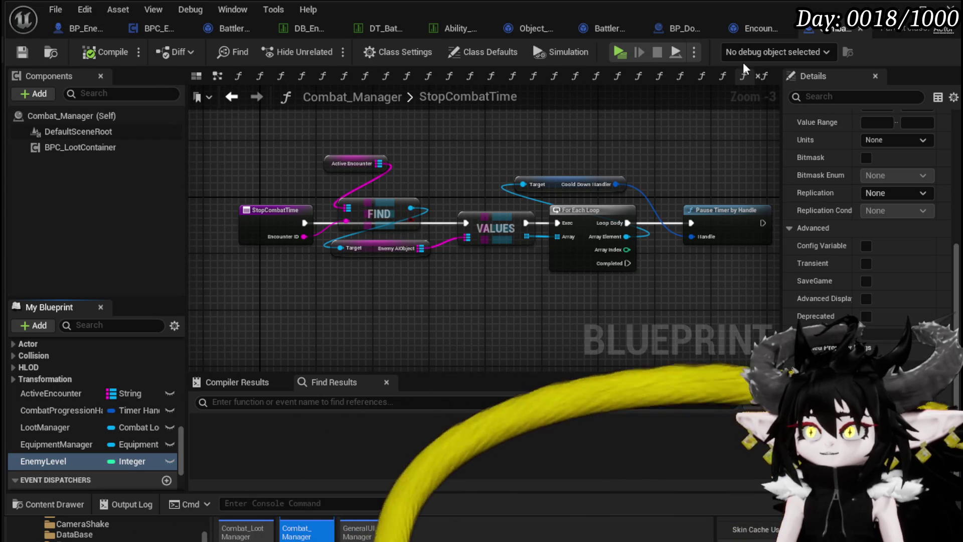
key("alt+p")
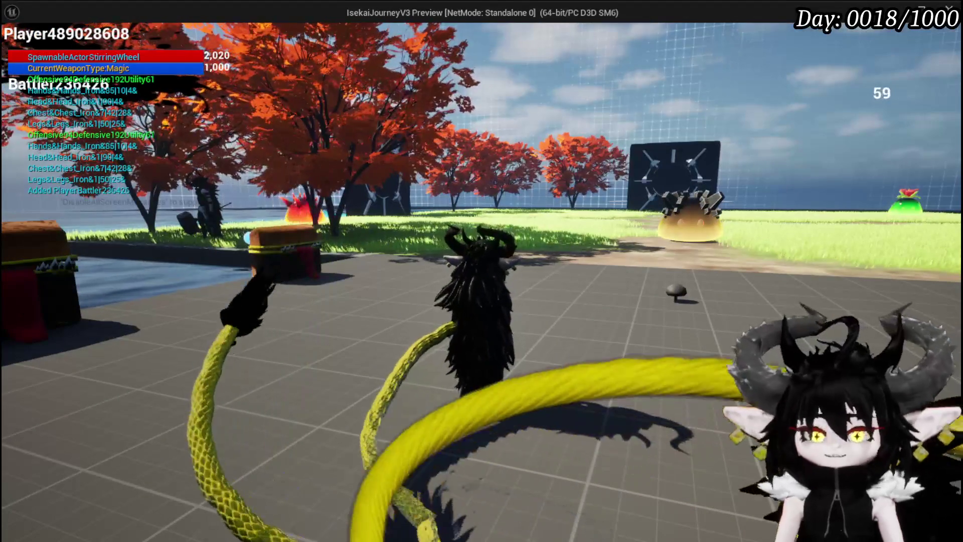
key("alt+Tab")
key("Escape")
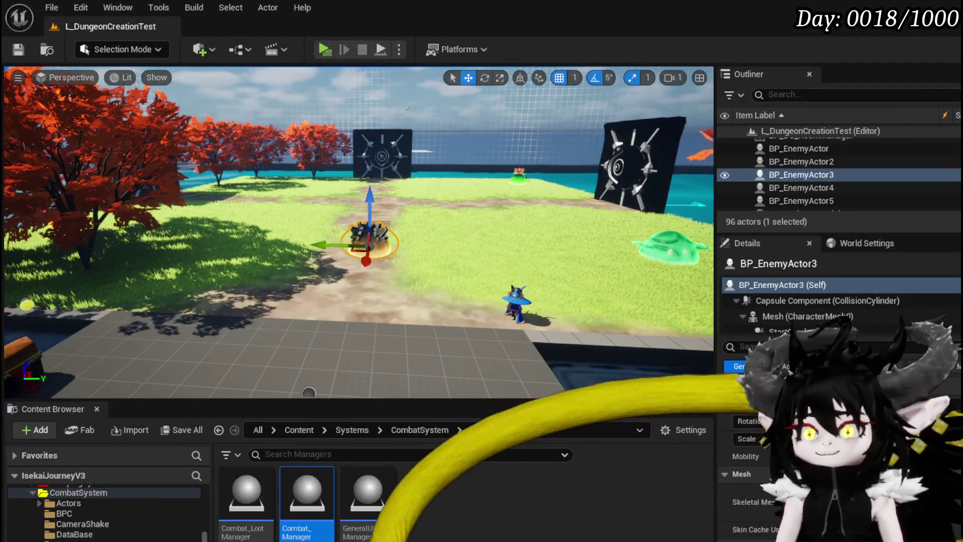
key("alt+Tab")
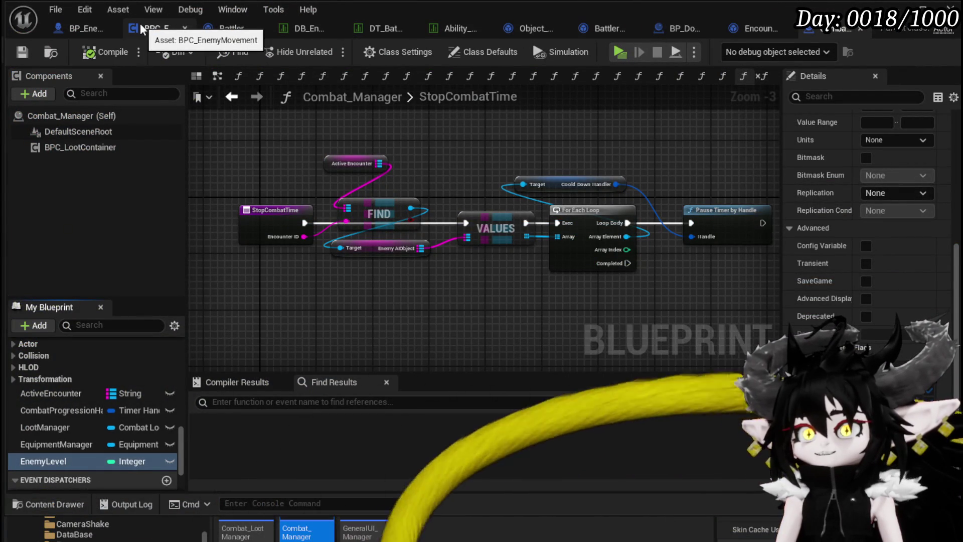
left_click(210, 32)
Get Encounter's Owner Enemy Level, add 1, and feed it into the subtraction from FIND
left_click_drag(396, 267, 435, 248)
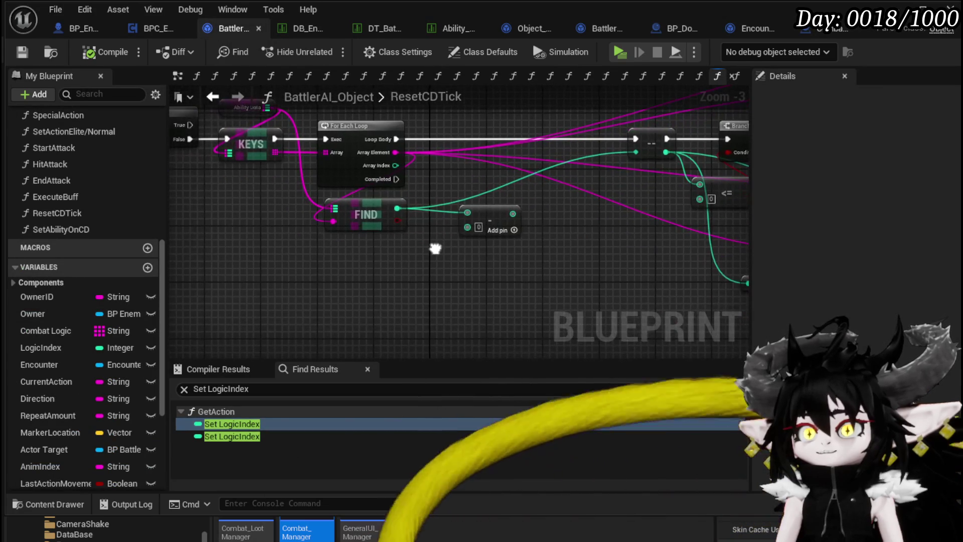
mouse_move(50, 368)
left_mouse_down()
mouse_move(317, 335)
mouse_move(268, 264)
mouse_move(355, 298)
left_mouse_up()
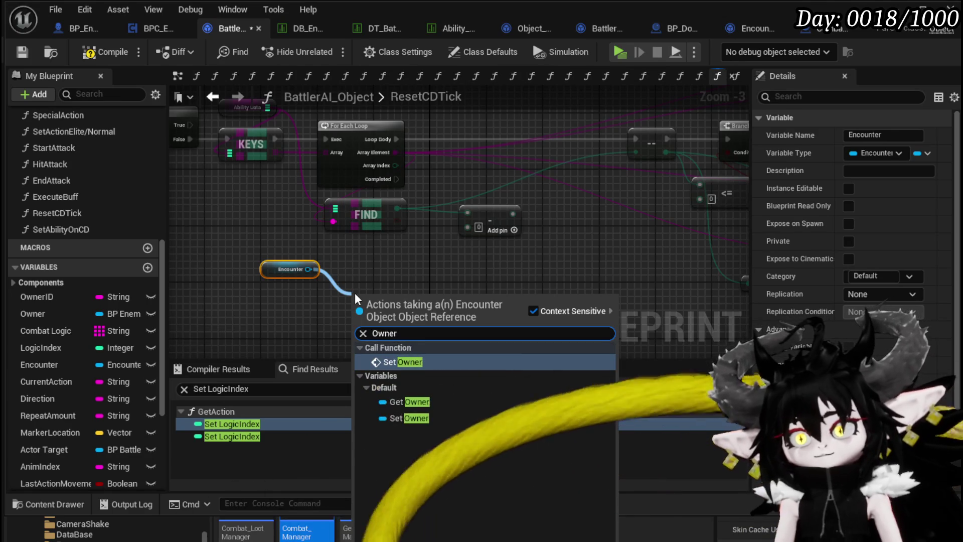
left_click(409, 403)
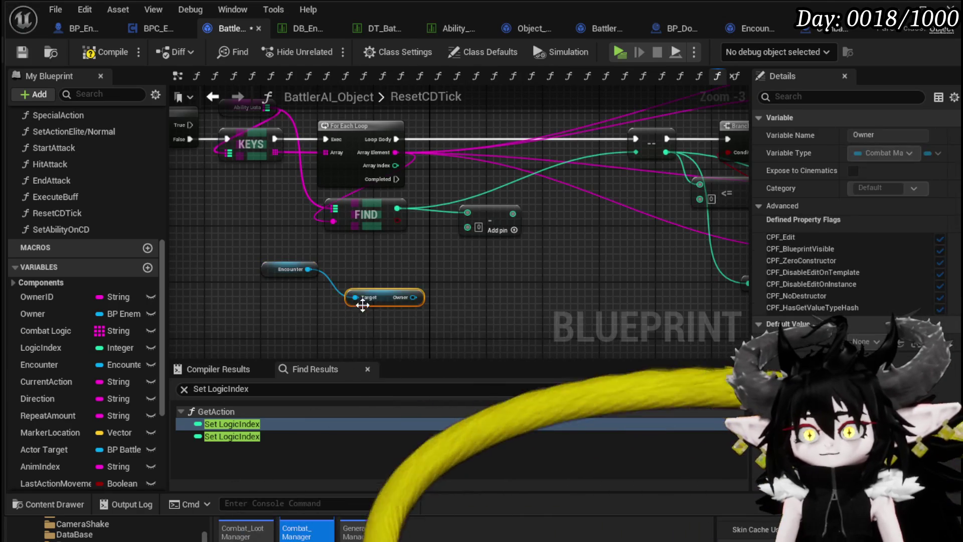
left_click_drag(307, 291, 380, 300)
type("level")
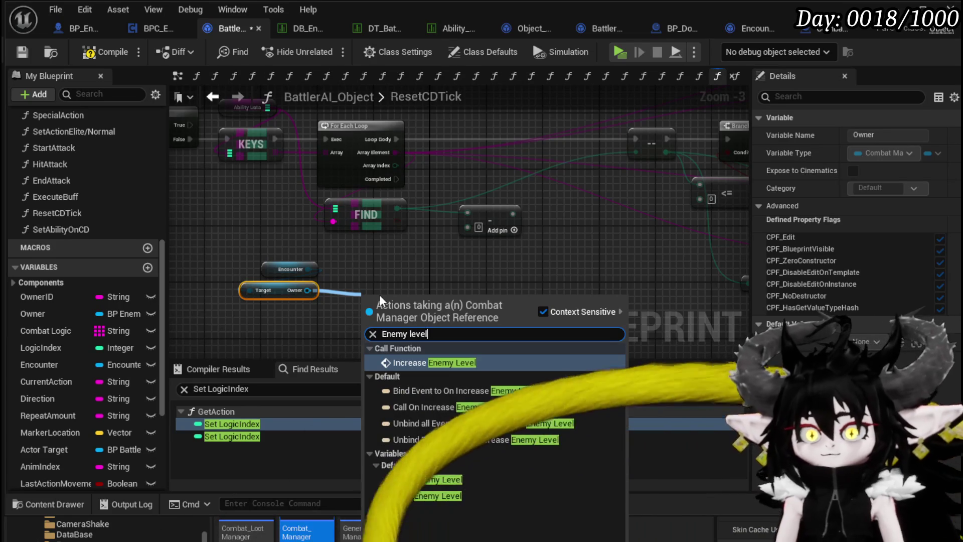
left_click(436, 496)
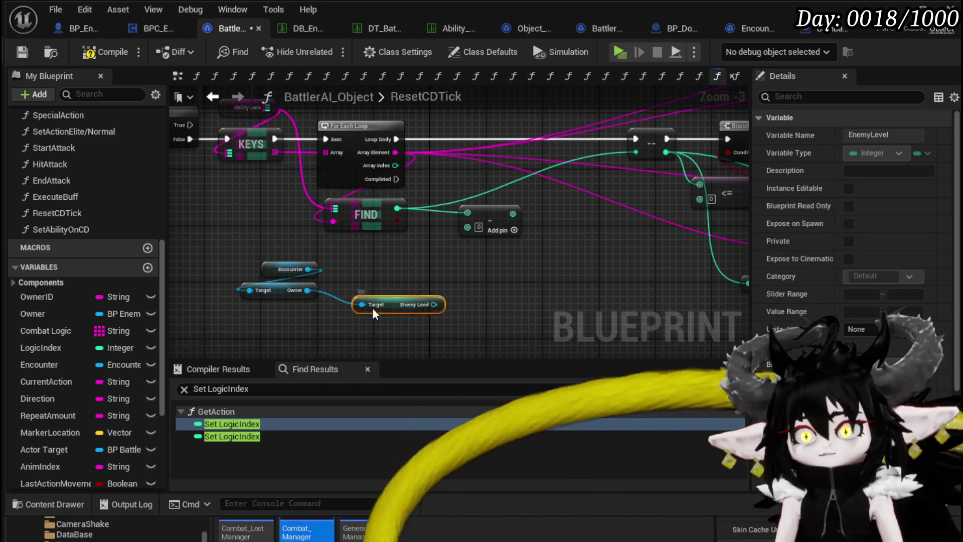
left_click_drag(372, 304, 429, 308)
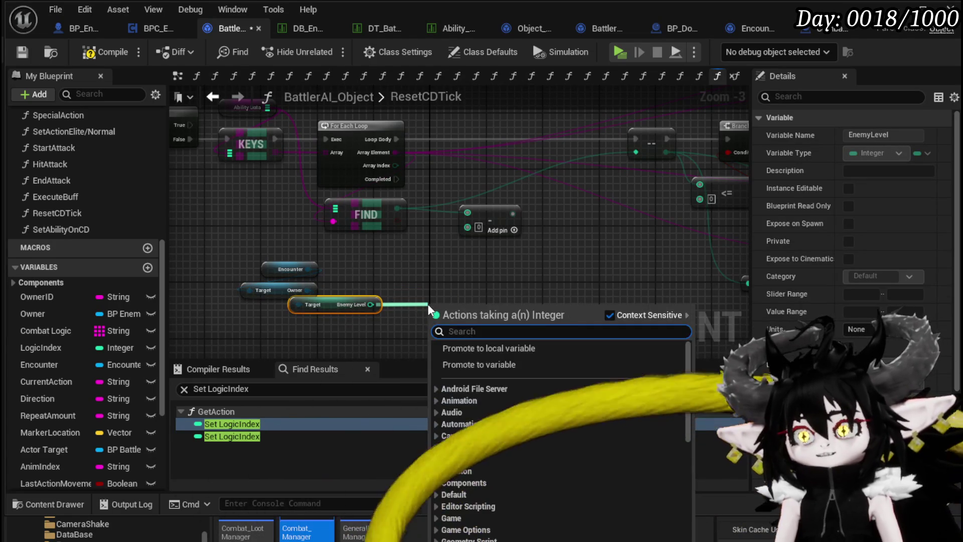
left_click(465, 417)
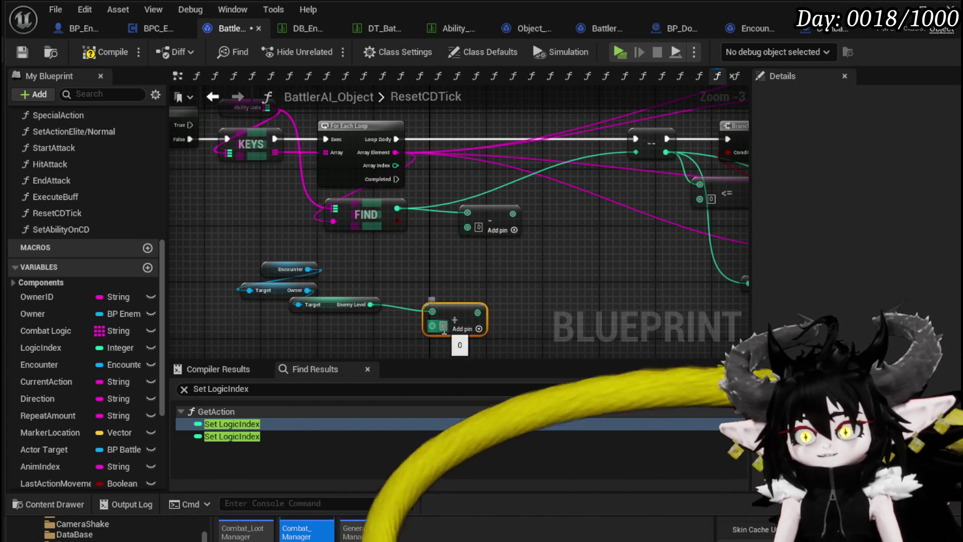
mouse_move(479, 312)
left_mouse_down()
mouse_move(494, 262)
mouse_move(468, 226)
left_mouse_up()
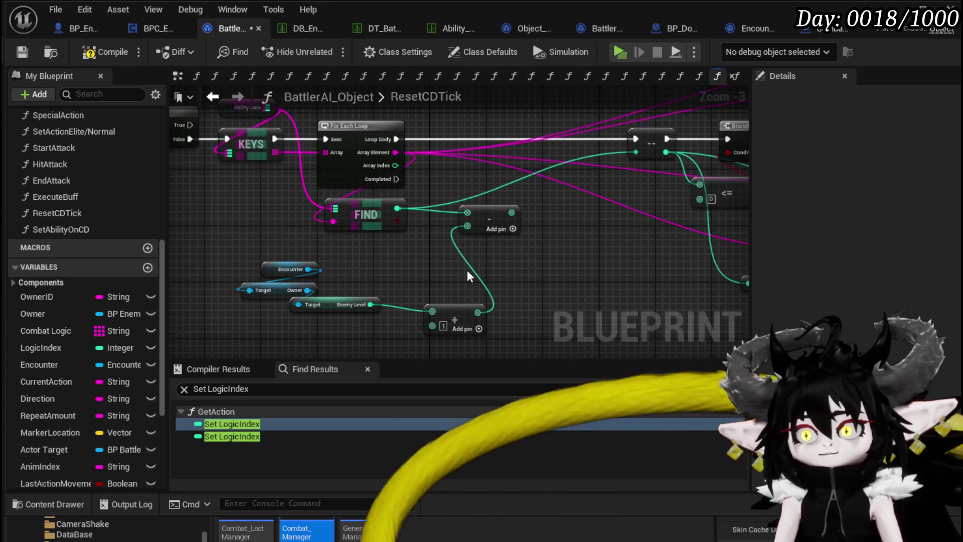
Connect the subtraction result to the equality check and other comparisons, then compile and save BattlerAI_Object
left_click_drag(547, 271, 442, 302)
left_click_drag(406, 243, 481, 208)
left_click_drag(533, 187, 533, 185)
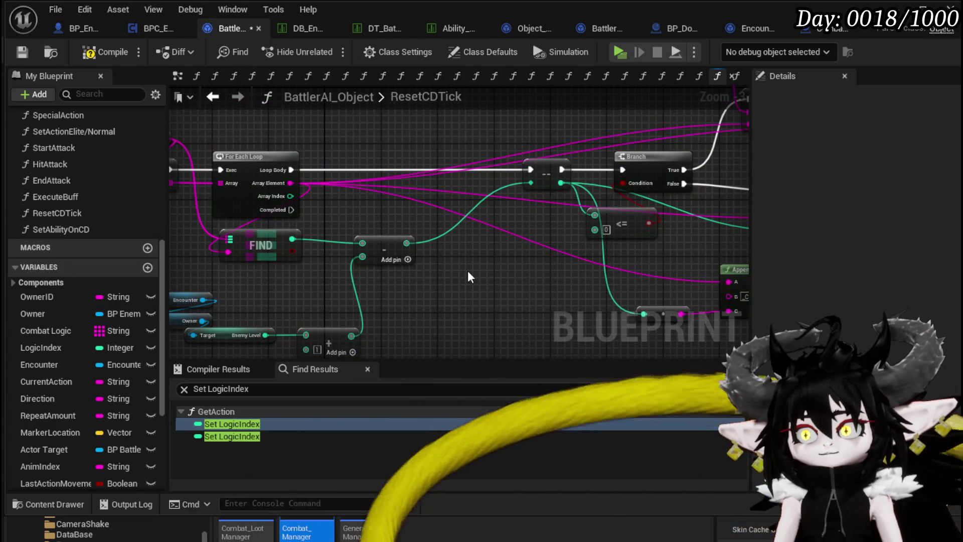
mouse_move(407, 243)
left_mouse_down()
mouse_move(536, 206)
mouse_move(527, 216)
left_mouse_up()
key("Escape")
left_click_drag(561, 183, 408, 244)
mouse_move(291, 169)
left_mouse_down()
mouse_move(589, 172)
mouse_move(386, 111)
left_mouse_up()
left_click_drag(338, 245, 357, 250)
mouse_move(439, 313)
left_mouse_down()
mouse_move(557, 220)
mouse_move(544, 266)
left_mouse_up()
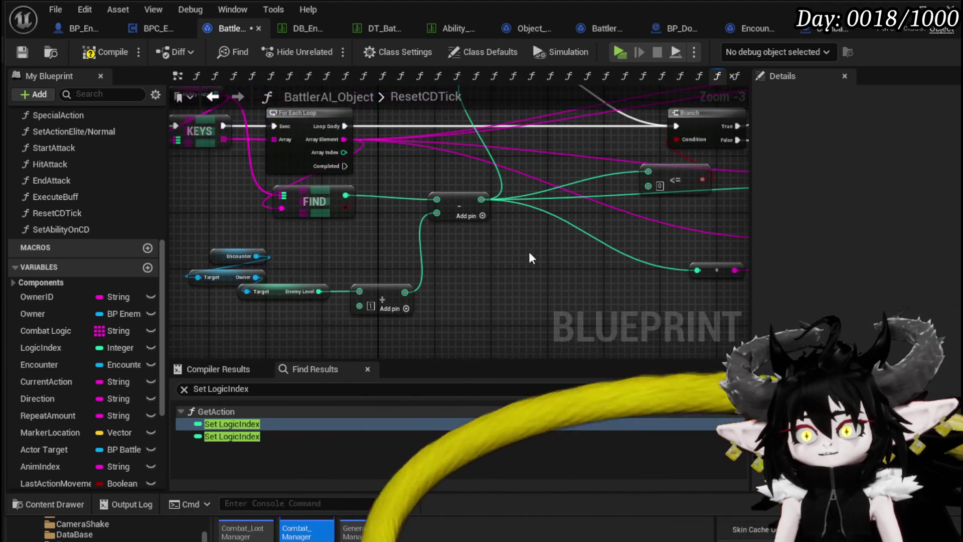
left_click(23, 53)
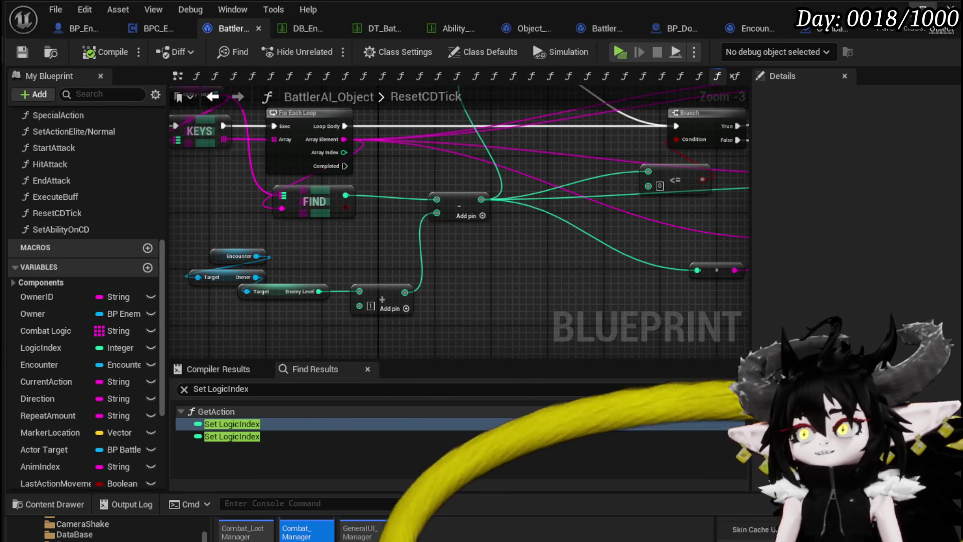
left_click(335, 523)
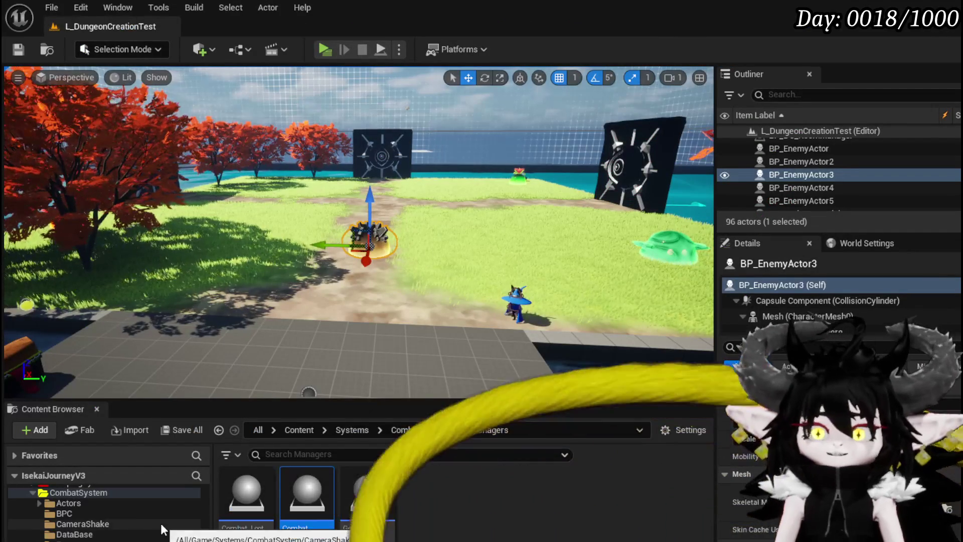
Open BP_ThirdPersonCharacter from the ThirdPerson/Blueprints folder
scroll(161, 523, "down", 2)
scroll(161, 522, "down", 6)
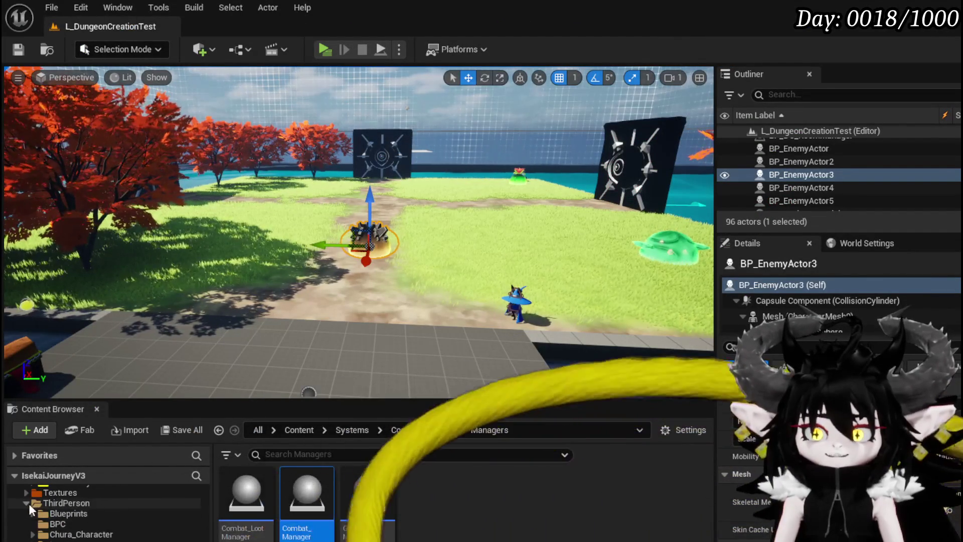
left_click(73, 514)
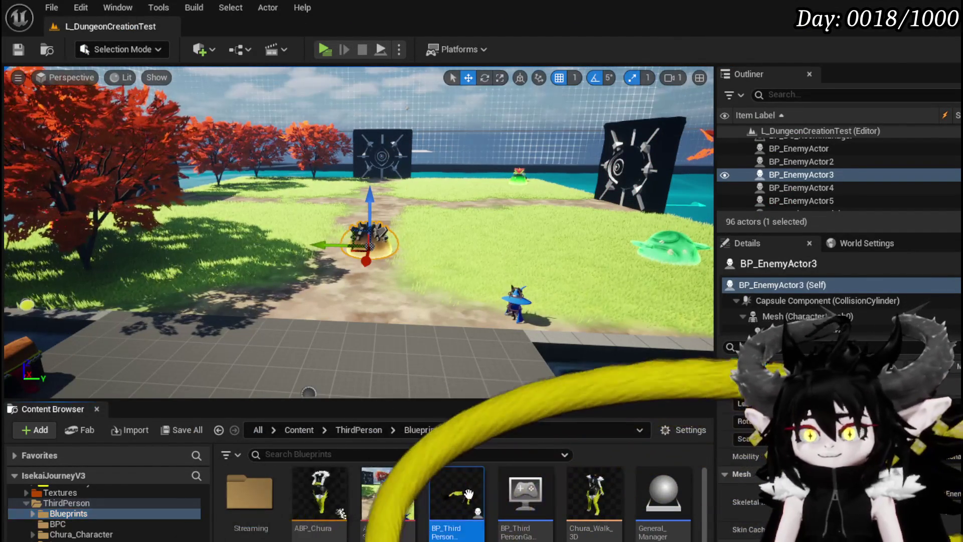
double_click(465, 503)
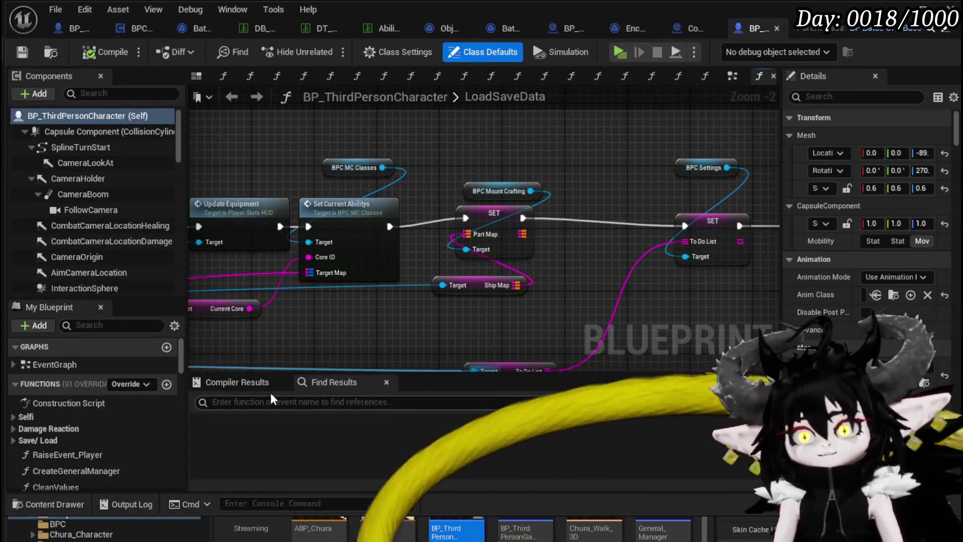
Find and jump to the 'Debug Key T' event, then save the blueprint and minimize its window
left_click(314, 401)
type("De")
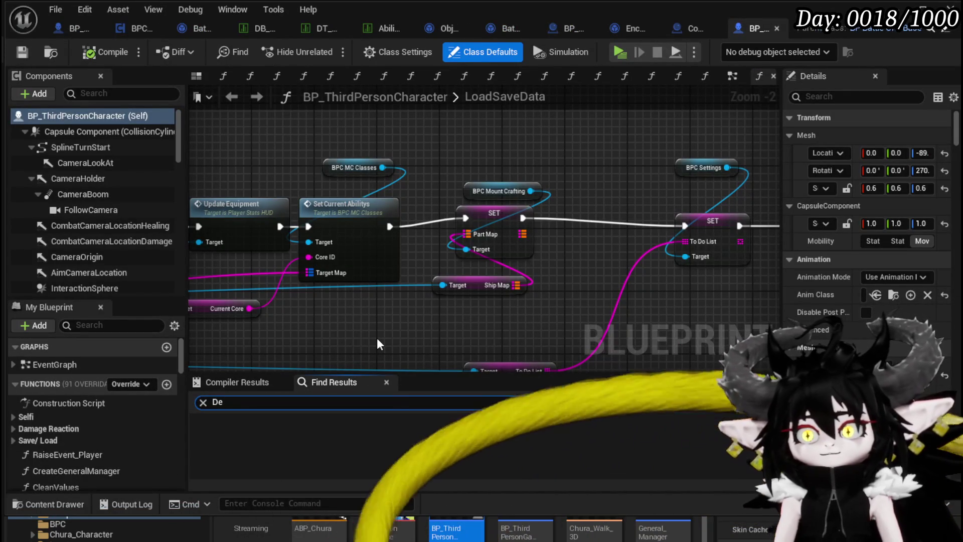
type("bug Key")
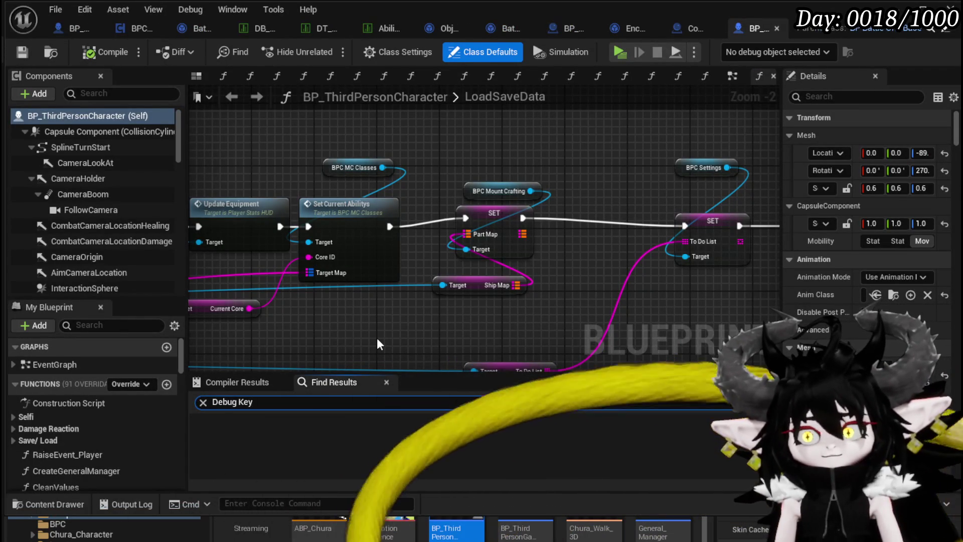
type(" T")
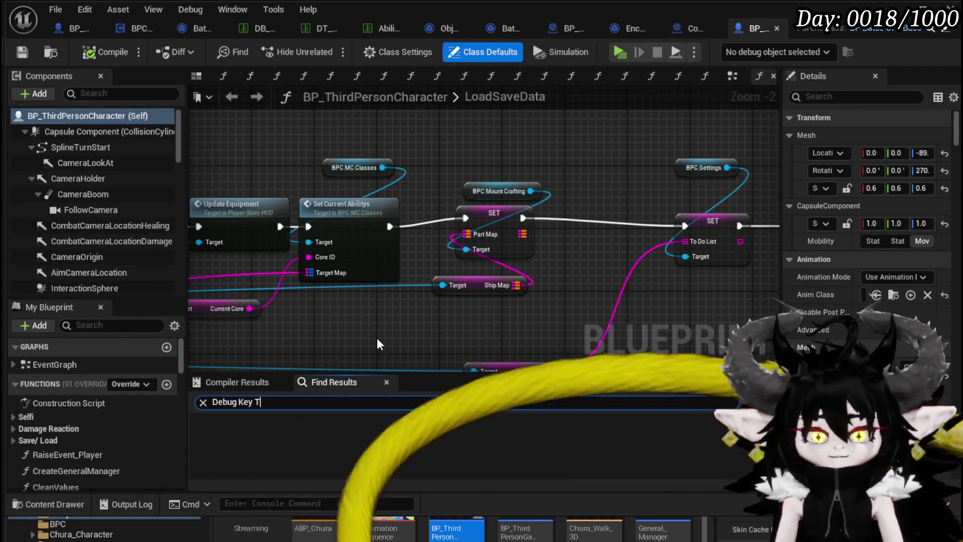
left_click(269, 450)
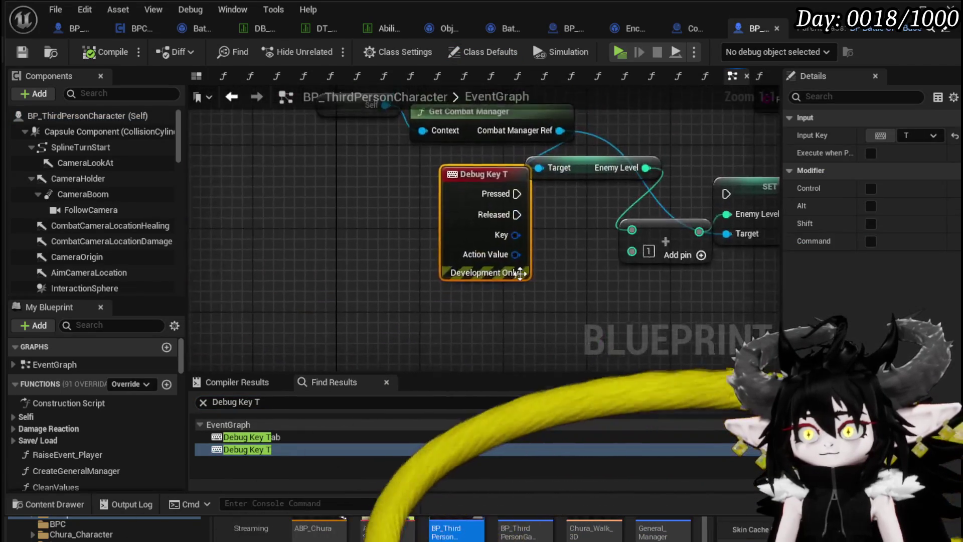
scroll(574, 197, "down", 2)
mouse_move(574, 196)
left_mouse_down()
mouse_move(449, 218)
mouse_move(629, 231)
mouse_move(564, 225)
left_mouse_up()
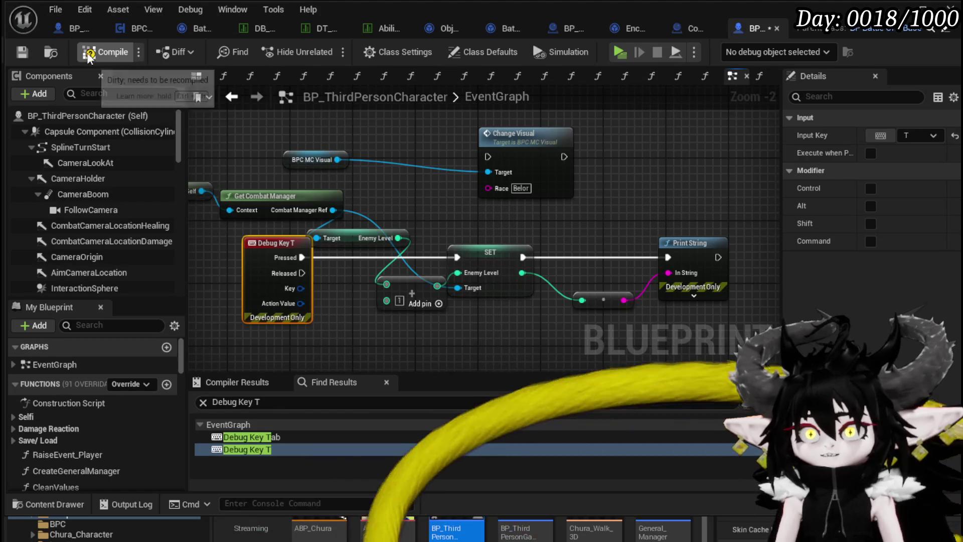
left_click(22, 53)
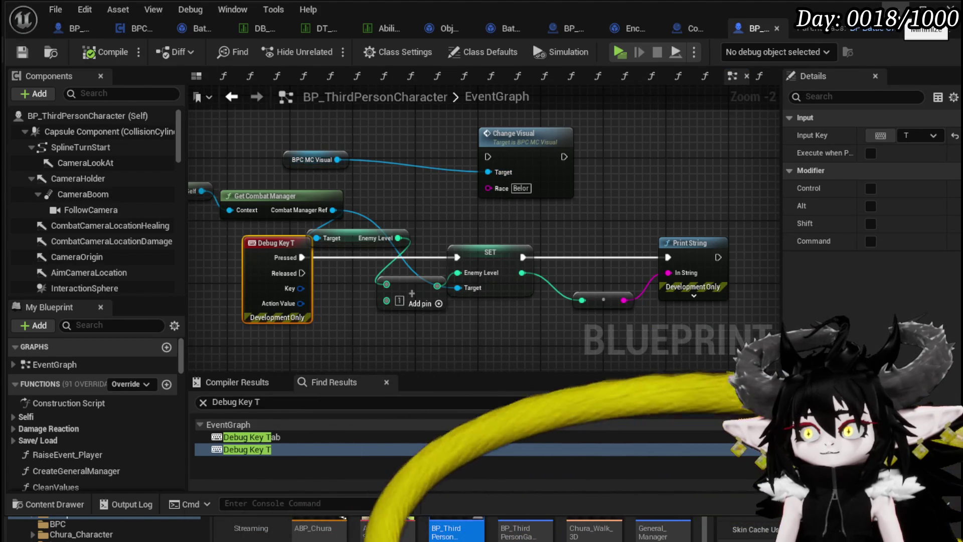
left_click(923, 9)
Start a play test and enter the battle against the Slime_Earth enemies
left_click(329, 46)
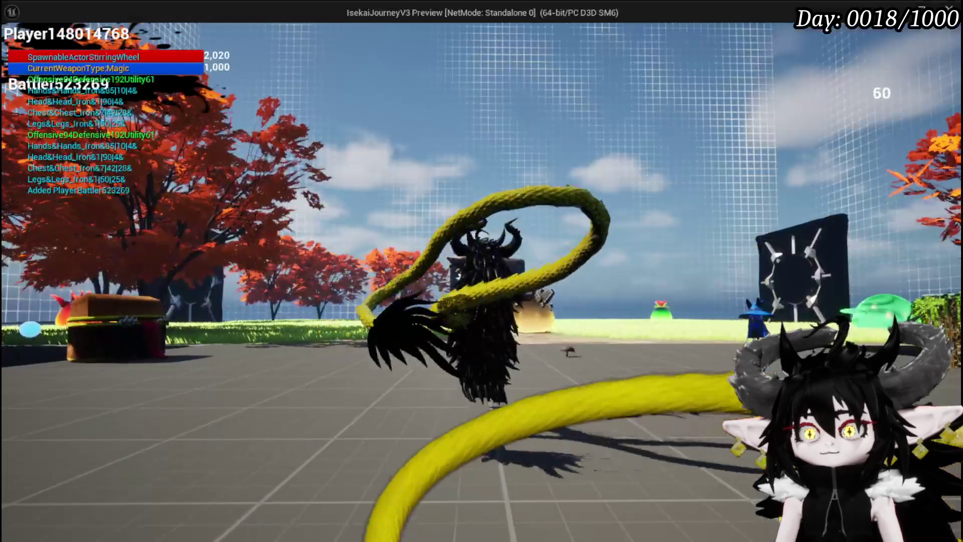
key("w")
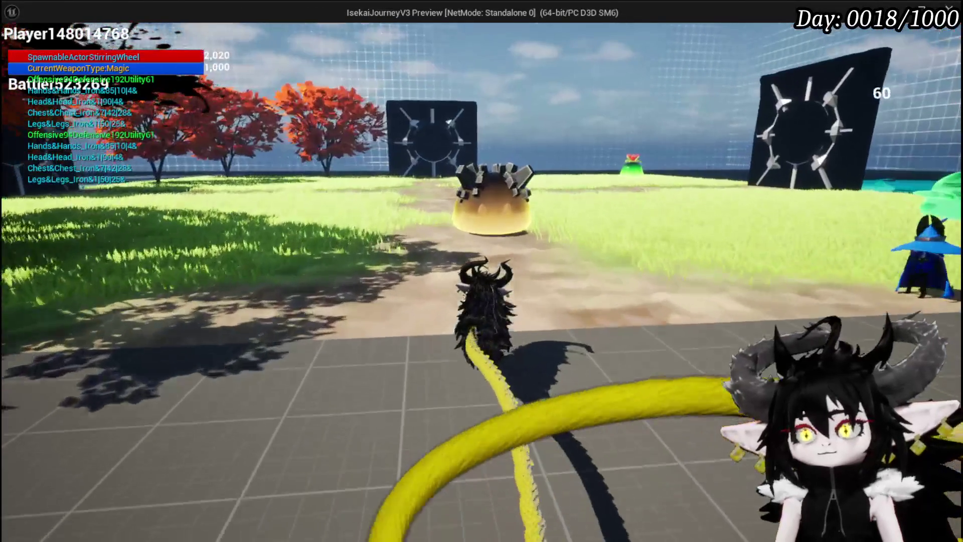
key("w")
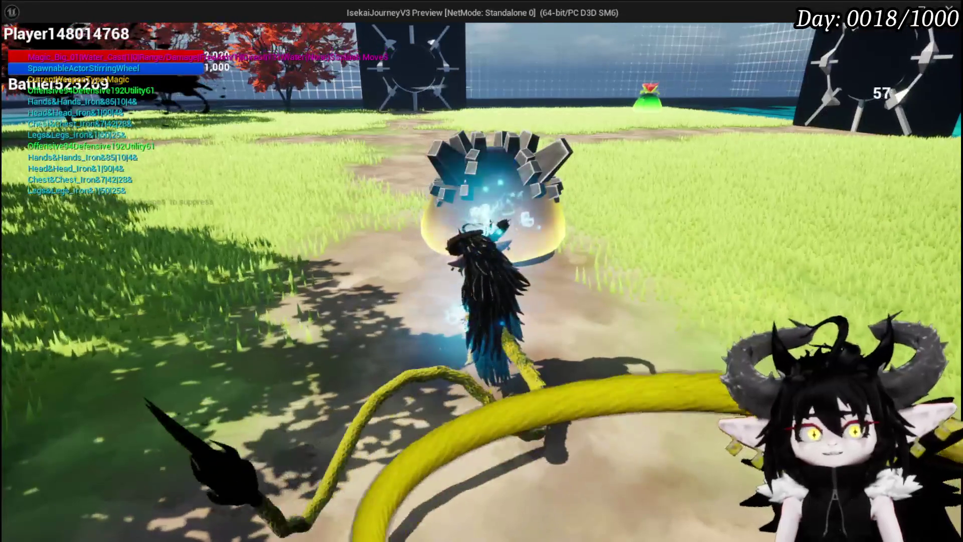
key("w")
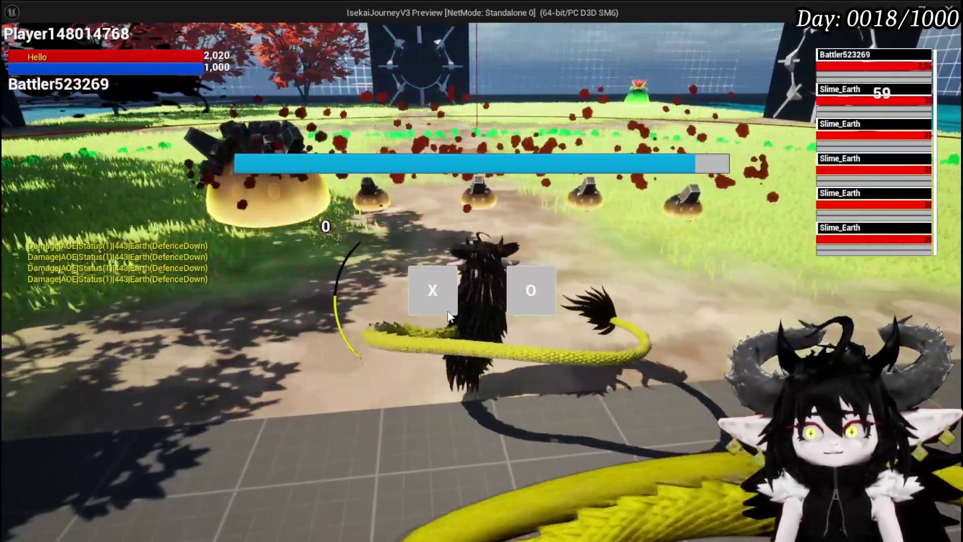
left_click(448, 312)
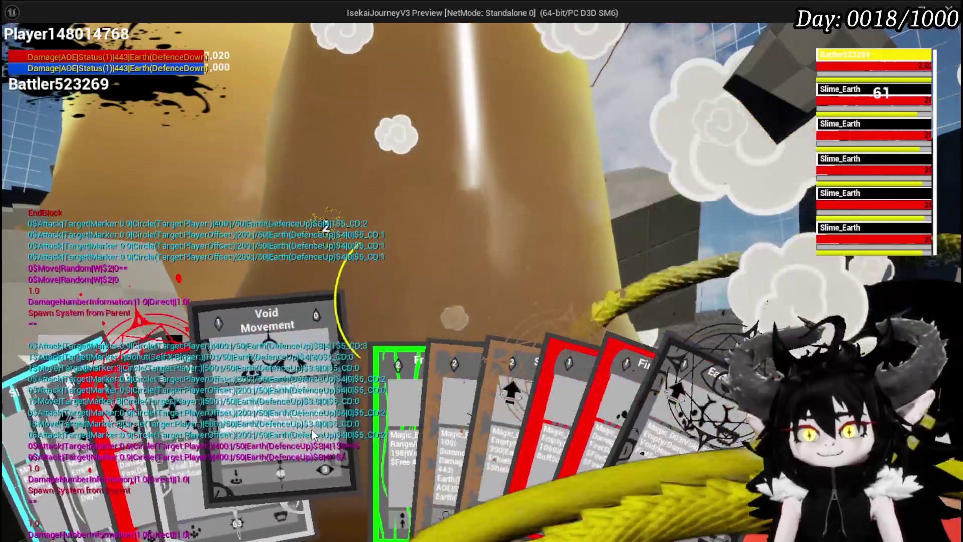
Cast the Void Movement card, then end the play session
left_click(312, 428)
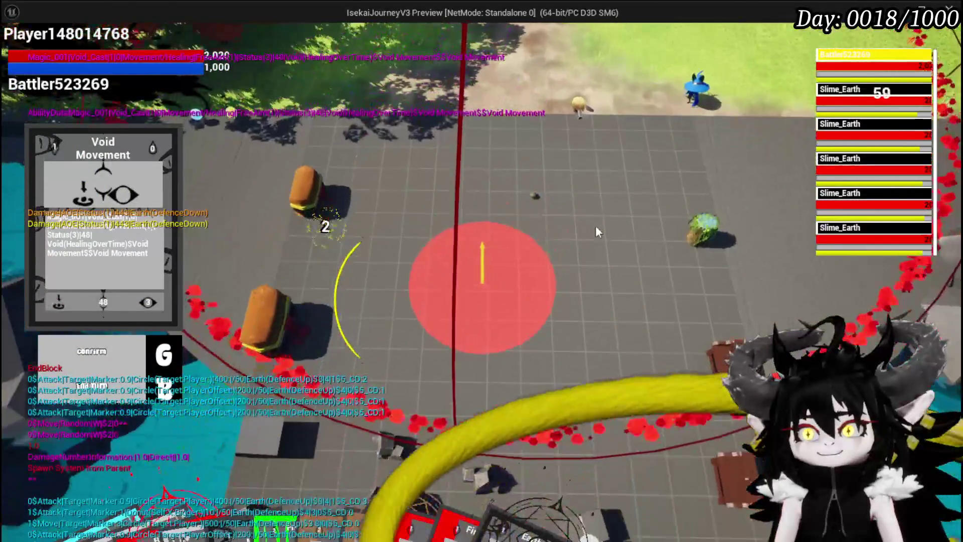
key("g")
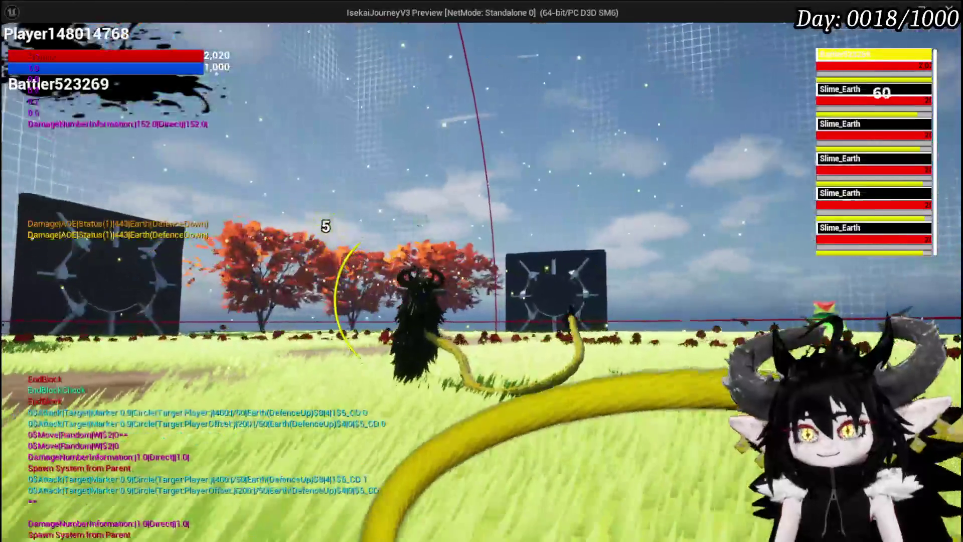
key("Escape")
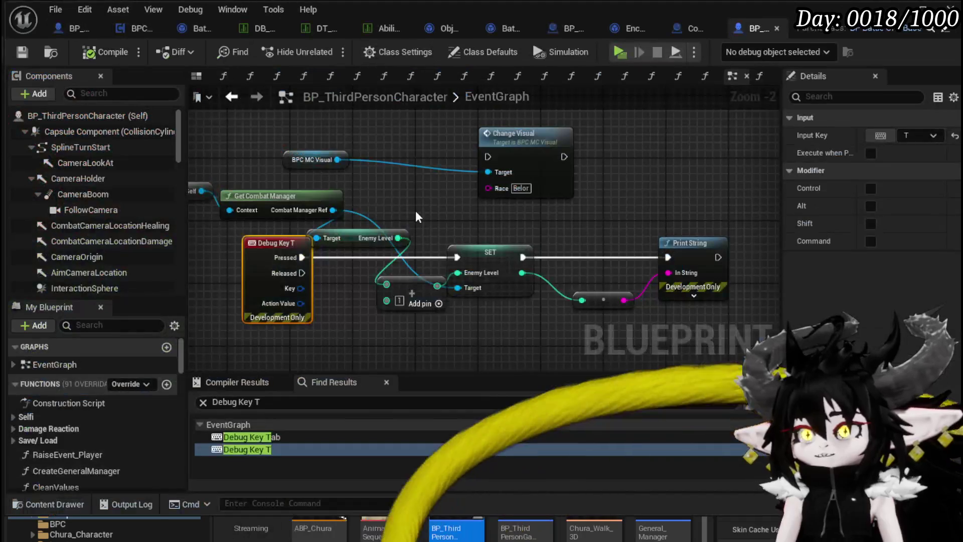
Save the character Blueprint and open BattlerAI_Object's EndAttack function graph
left_click(32, 56)
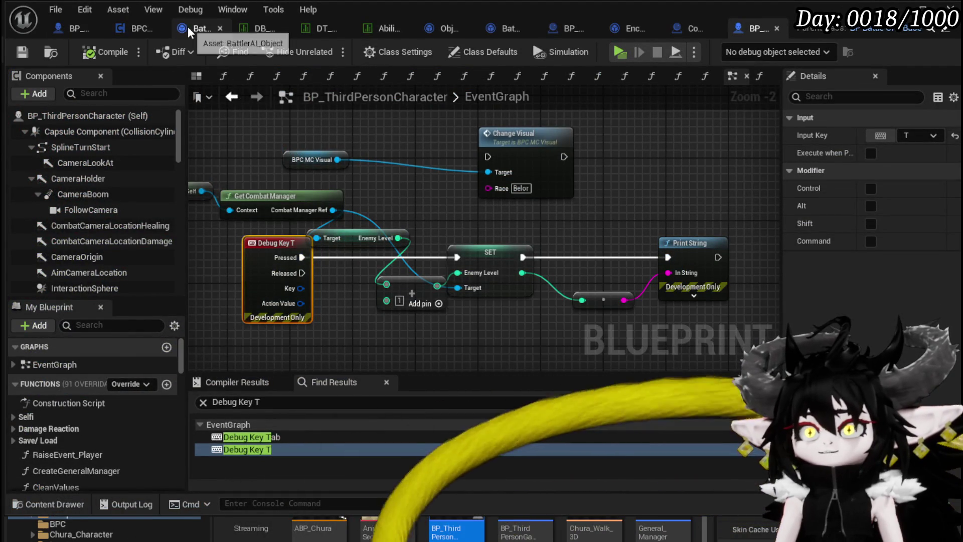
left_click(190, 28)
mouse_move(533, 178)
left_mouse_down()
mouse_move(702, 223)
mouse_move(378, 178)
mouse_move(490, 204)
mouse_move(254, 201)
mouse_move(234, 290)
left_mouse_up()
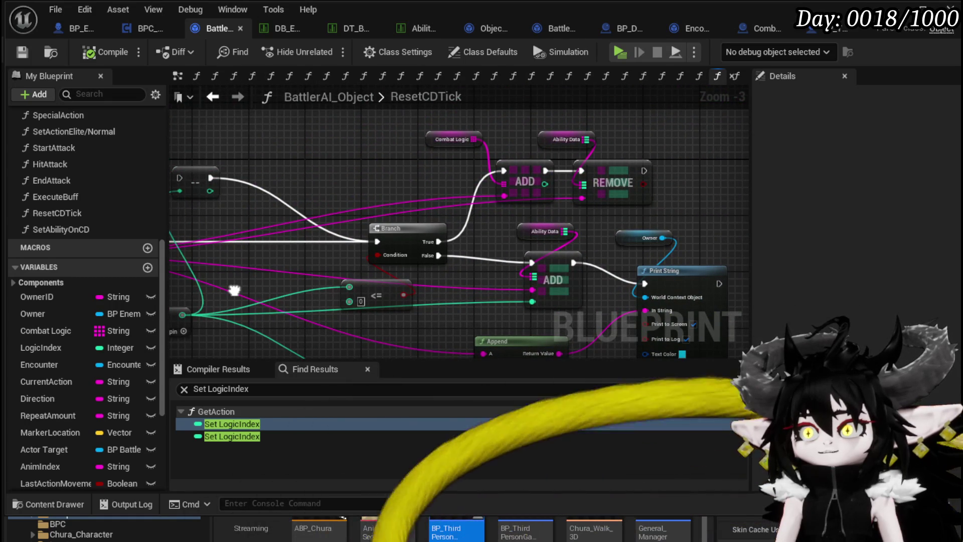
left_click_drag(234, 290, 499, 246)
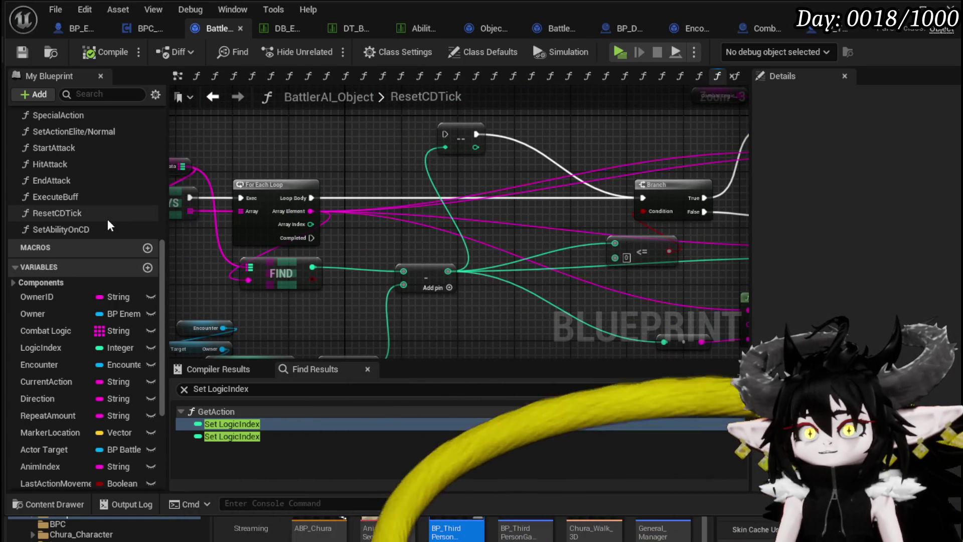
double_click(65, 179)
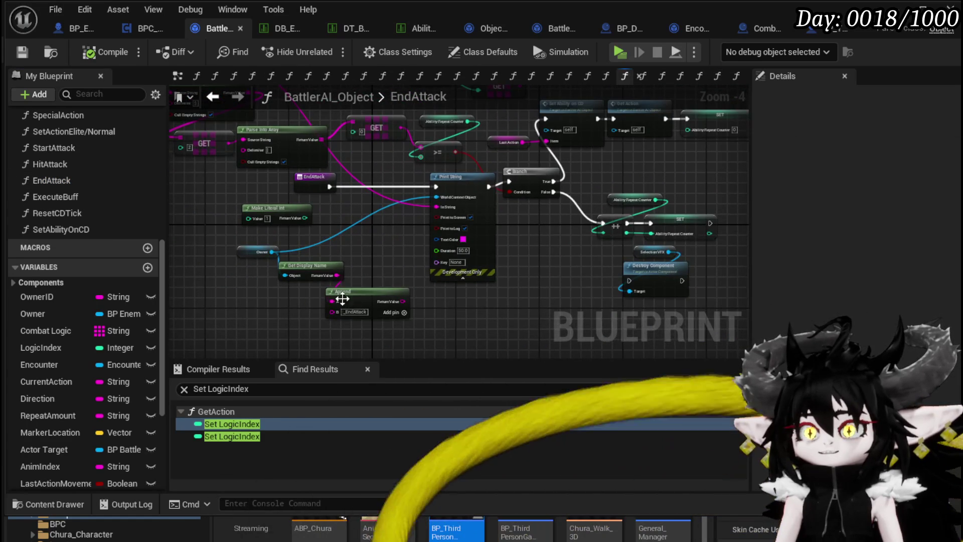
Delete the Get Display Name and Append nodes feeding EndAttack's Print String
key("Delete")
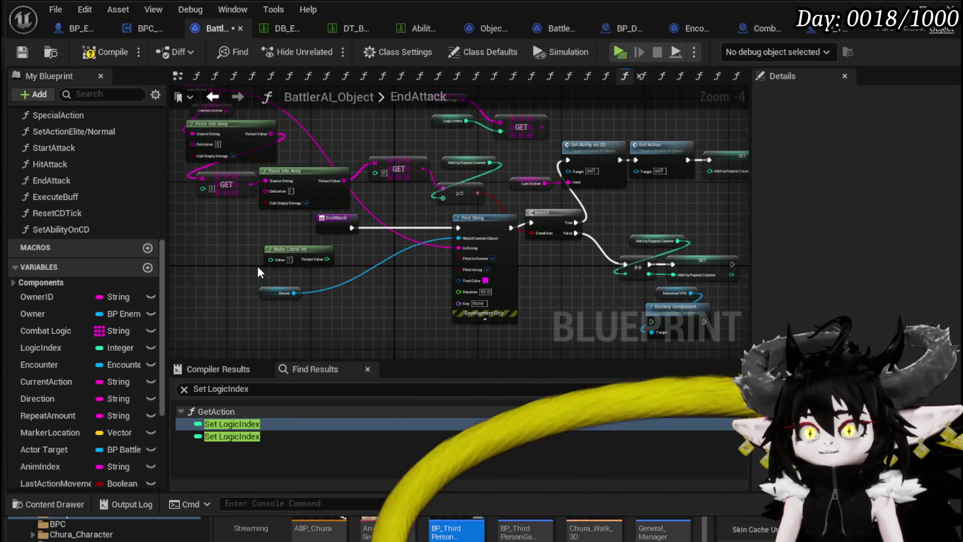
scroll(339, 260, "up", 4)
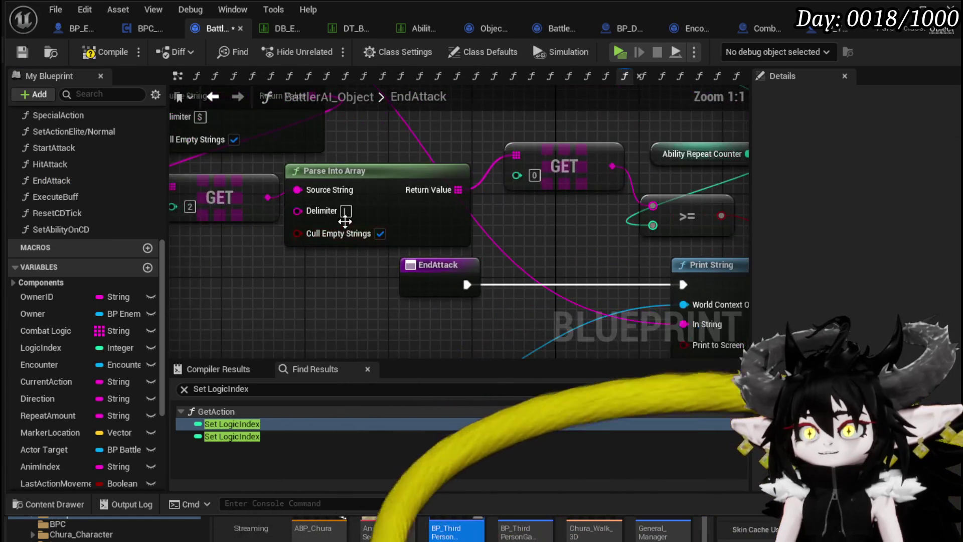
mouse_move(353, 282)
left_mouse_down()
mouse_move(416, 322)
mouse_move(287, 325)
mouse_move(304, 345)
left_mouse_up()
Inspect the Parse Into Array, GET and Current Action nodes around the graph
left_click_drag(219, 296, 544, 164)
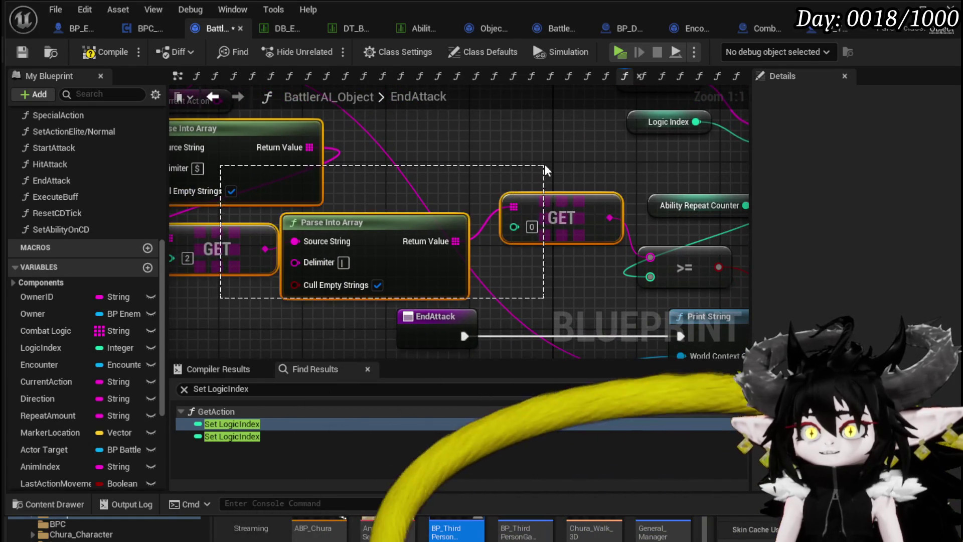
left_click_drag(201, 178, 277, 208)
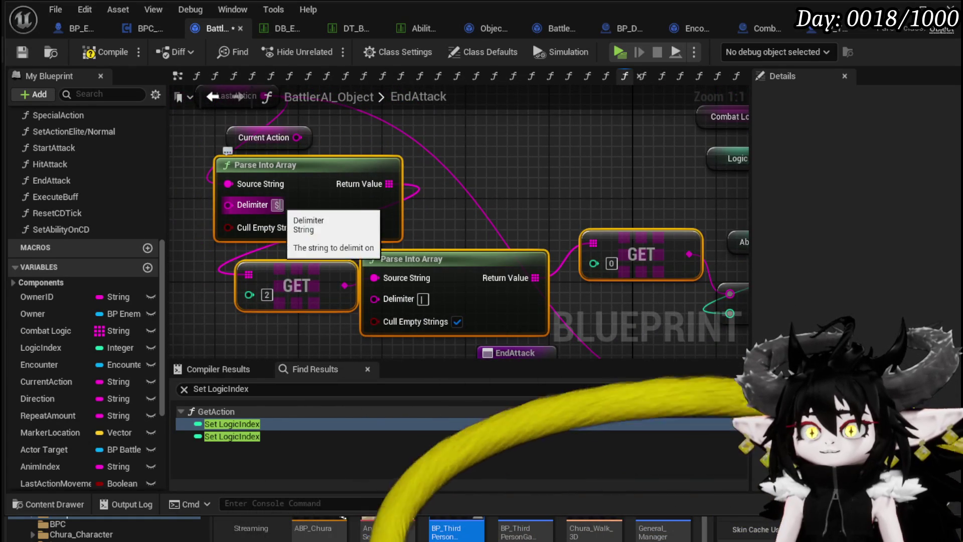
left_click(280, 153)
left_click(306, 145)
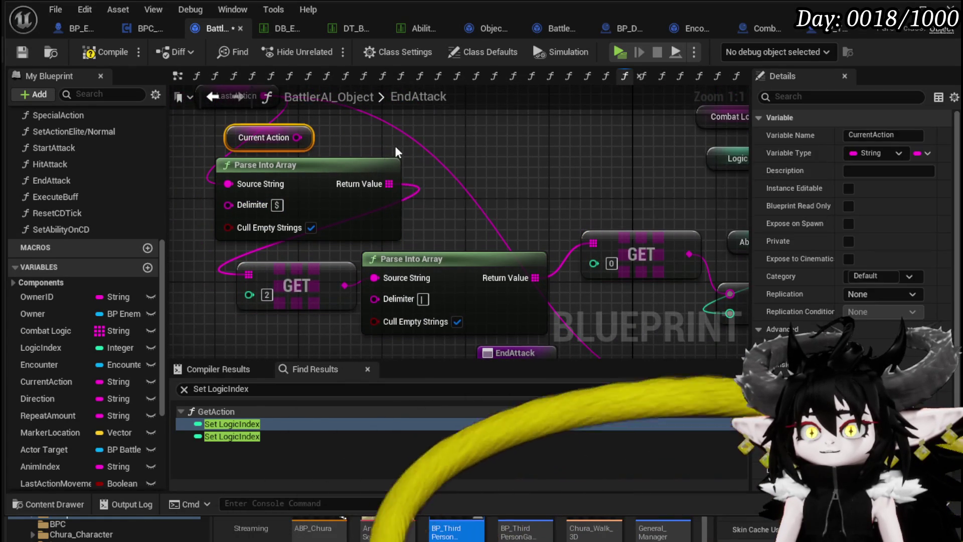
left_click_drag(395, 146, 411, 186)
mouse_move(471, 191)
left_mouse_down()
mouse_move(507, 175)
mouse_move(500, 160)
mouse_move(441, 200)
mouse_move(430, 227)
mouse_move(273, 188)
mouse_move(356, 230)
mouse_move(441, 211)
mouse_move(499, 239)
mouse_move(372, 160)
mouse_move(569, 282)
mouse_move(722, 326)
mouse_move(629, 268)
mouse_move(520, 327)
mouse_move(570, 258)
mouse_move(413, 278)
left_mouse_up()
scroll(459, 174, "down", 1)
Add an Append node to Print String's In String with A set to 'Trying To End Ability:'
type("Append")
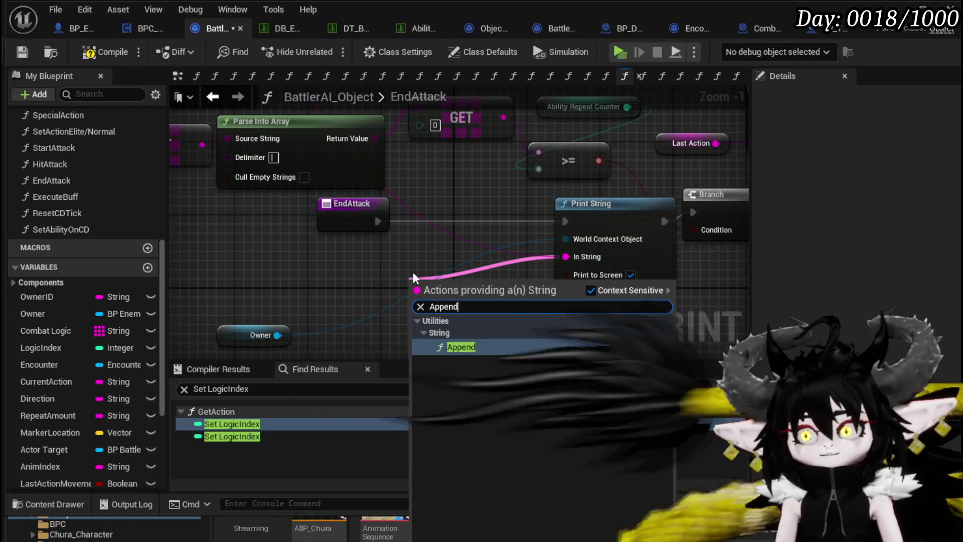
key("Return")
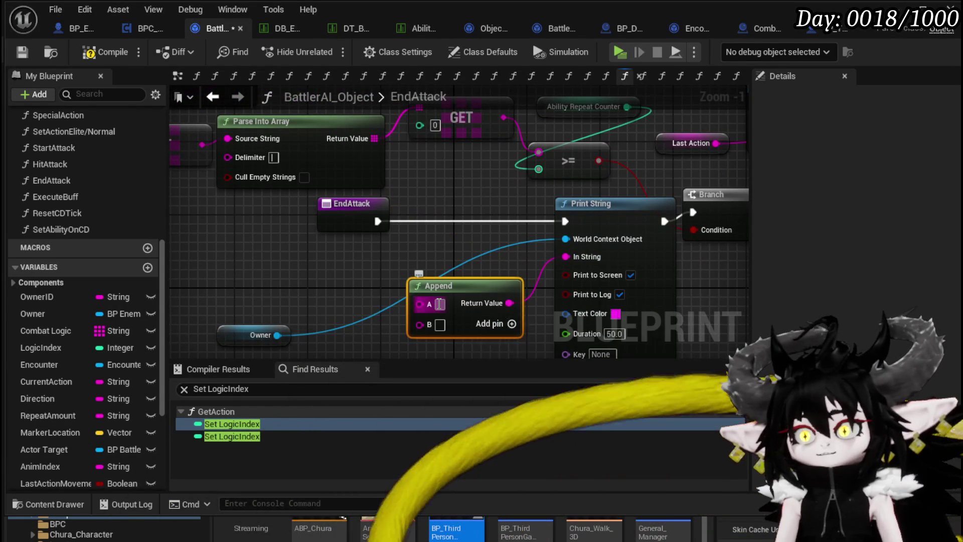
type("Trying To End ")
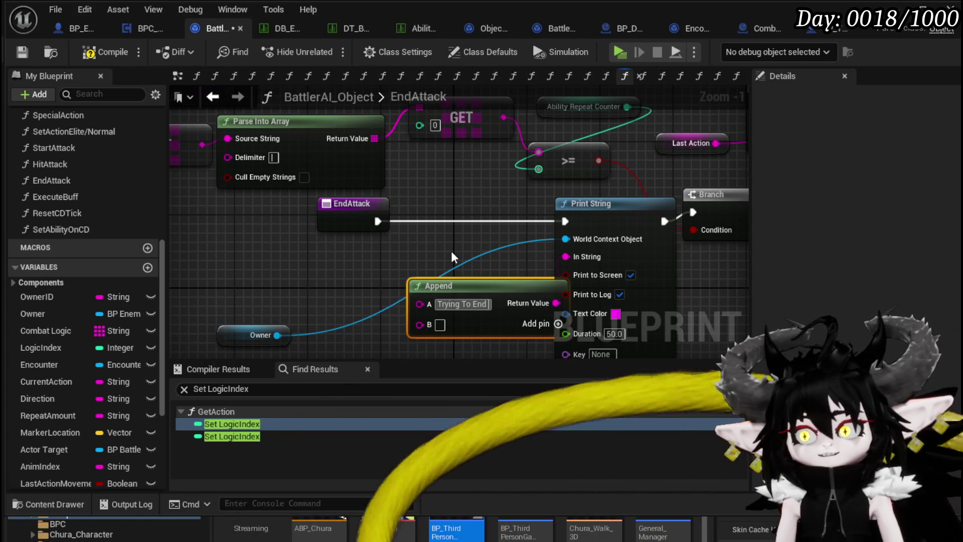
type("Ability:")
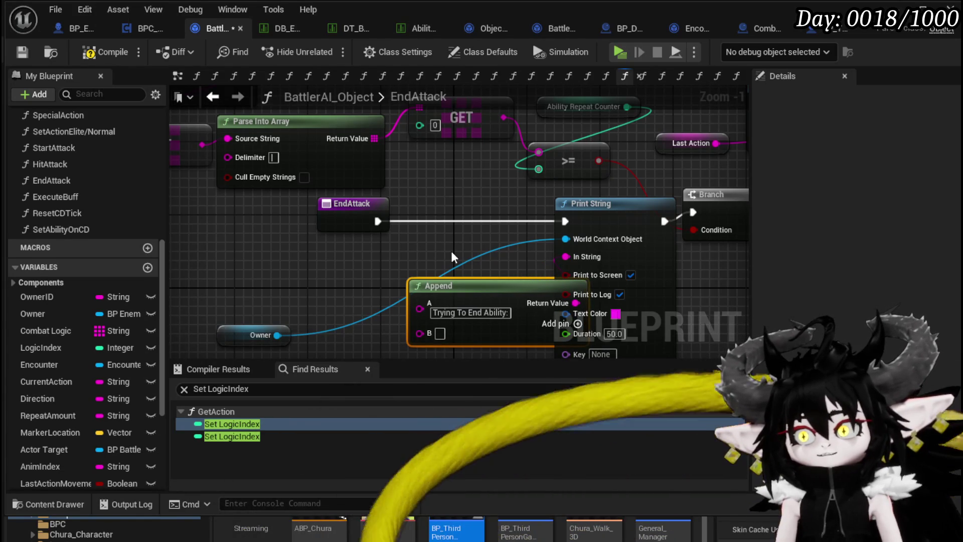
left_click_drag(485, 279, 432, 264)
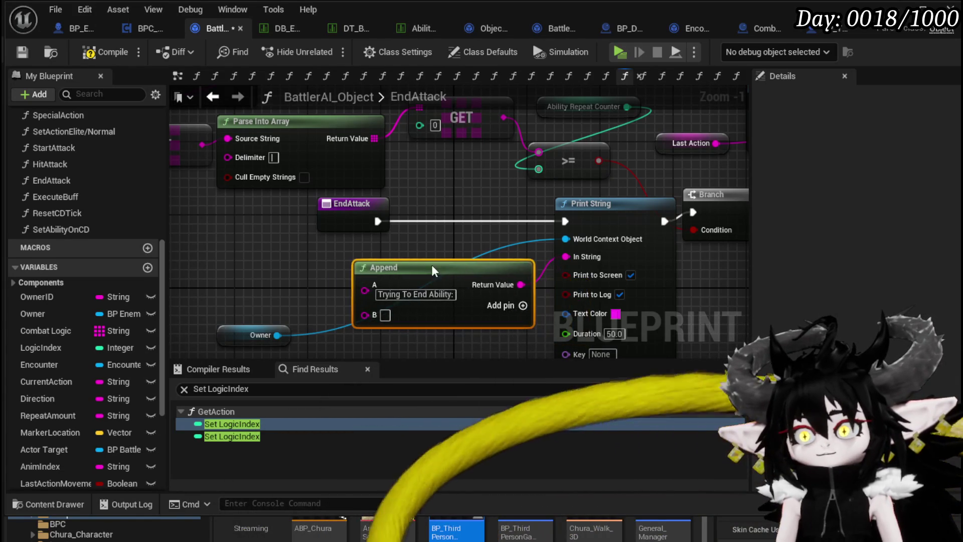
scroll(432, 264, "down", 2)
Wire Last Action to B, add C '_Counter:' and D wired from the GET output
mouse_move(225, 120)
left_mouse_down()
mouse_move(381, 327)
mouse_move(404, 271)
left_mouse_up()
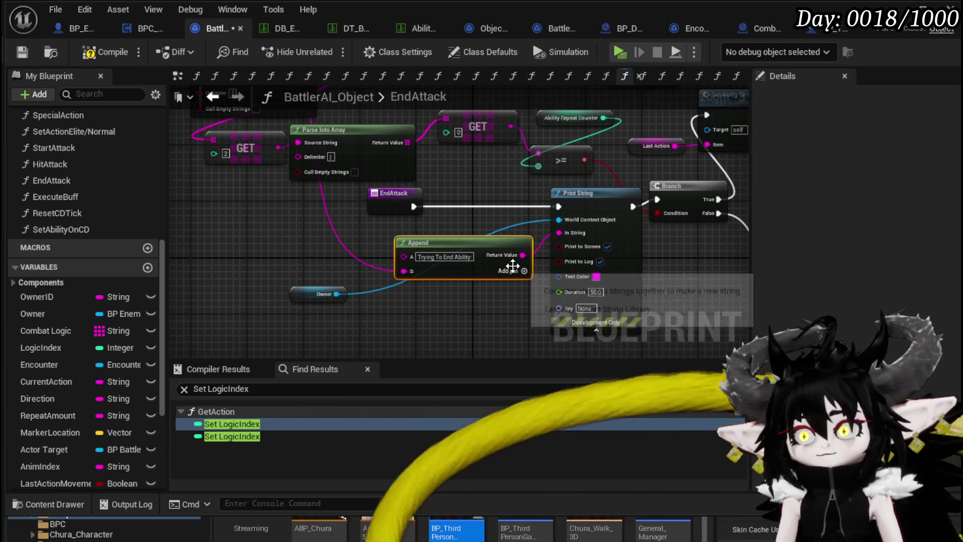
left_click(510, 270)
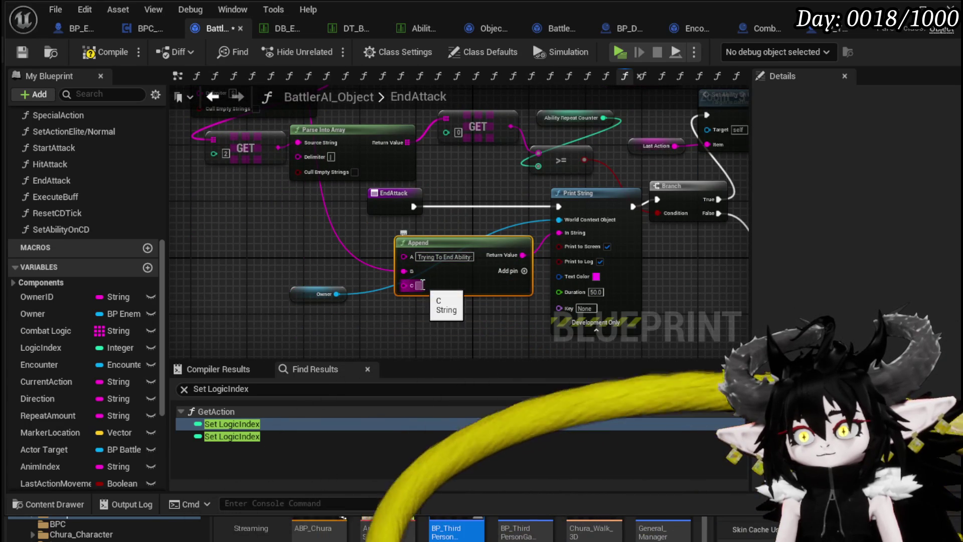
type("_Co")
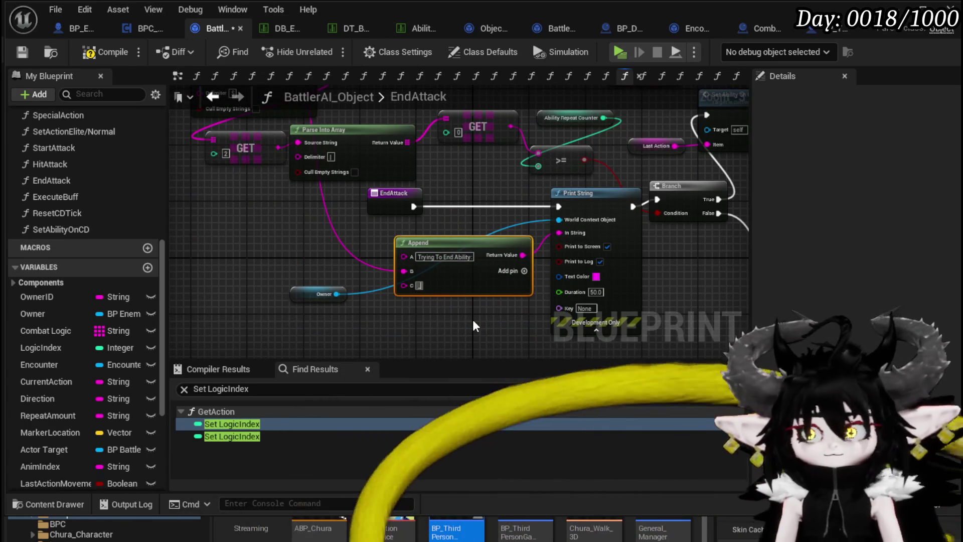
type("unter")
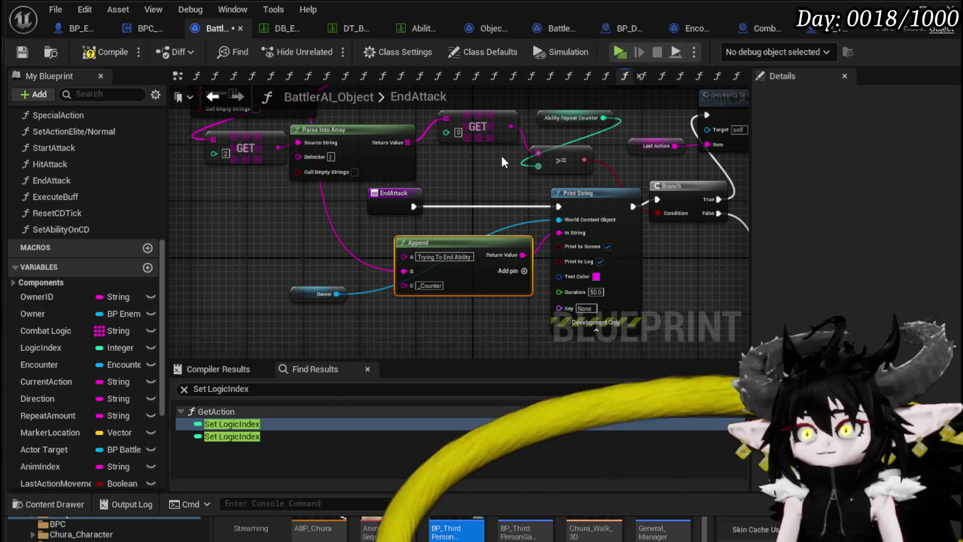
mouse_move(508, 125)
left_mouse_down()
mouse_move(397, 329)
mouse_move(407, 320)
left_mouse_up()
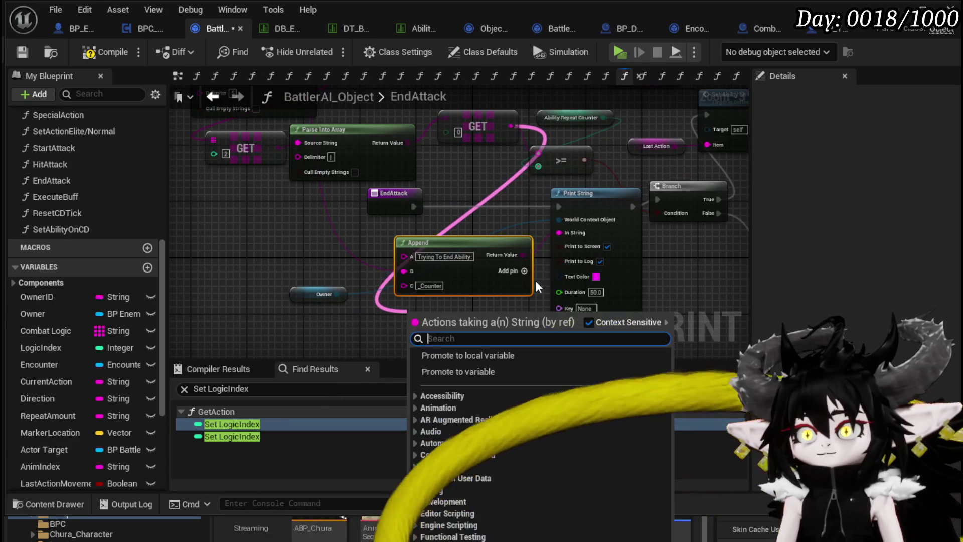
left_click(524, 271)
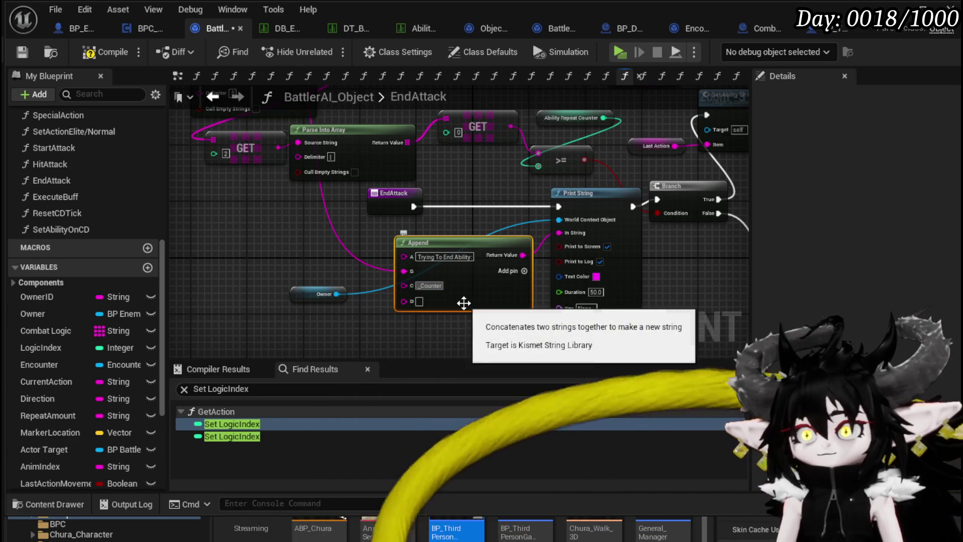
type(":")
key("Return")
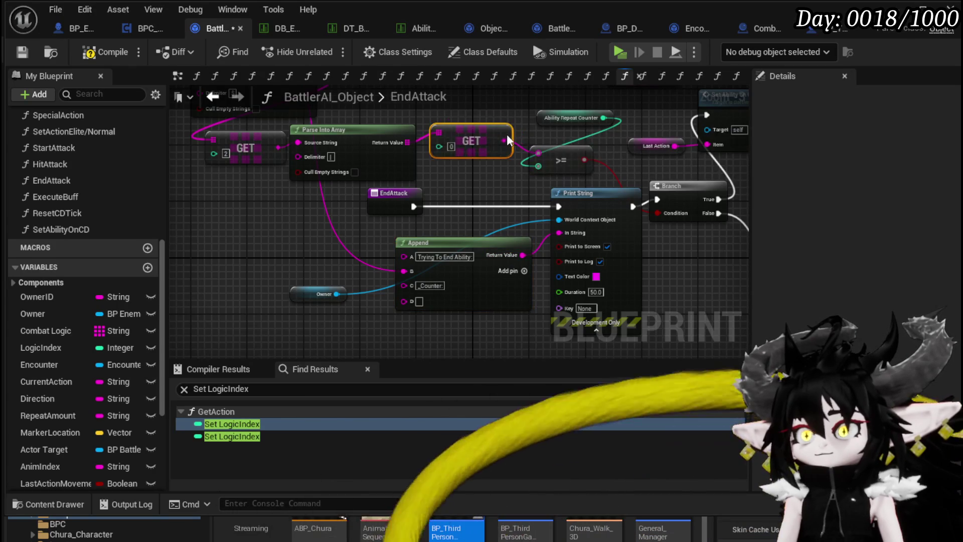
left_click(505, 131)
mouse_move(511, 132)
left_mouse_down()
mouse_move(379, 342)
mouse_move(404, 252)
left_mouse_up()
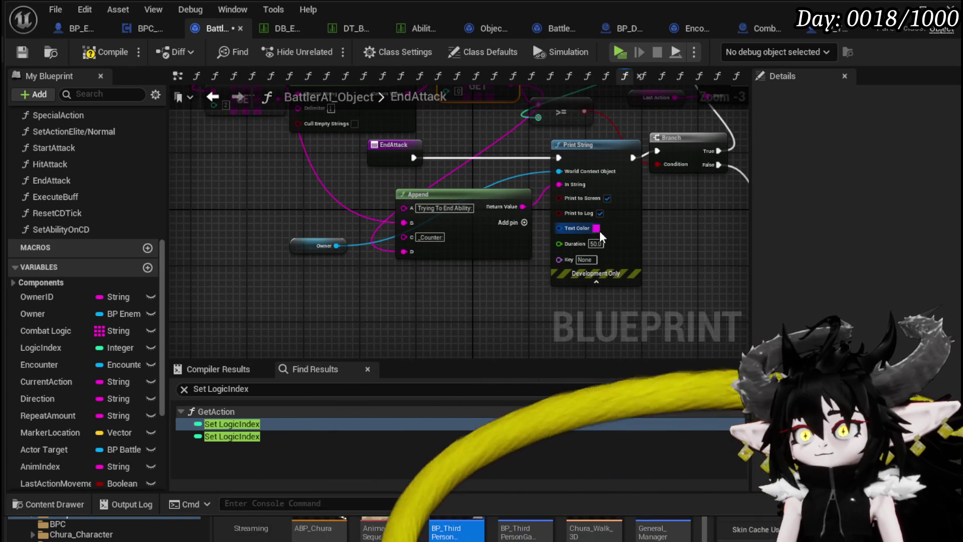
Set the Print String text colour to orange
left_click(597, 228)
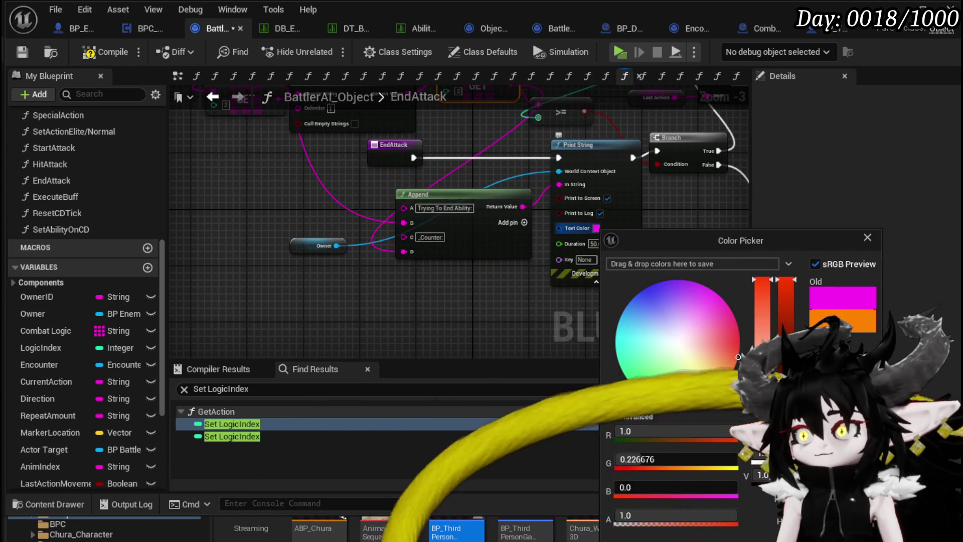
left_click(524, 313)
left_click_drag(524, 313, 600, 282)
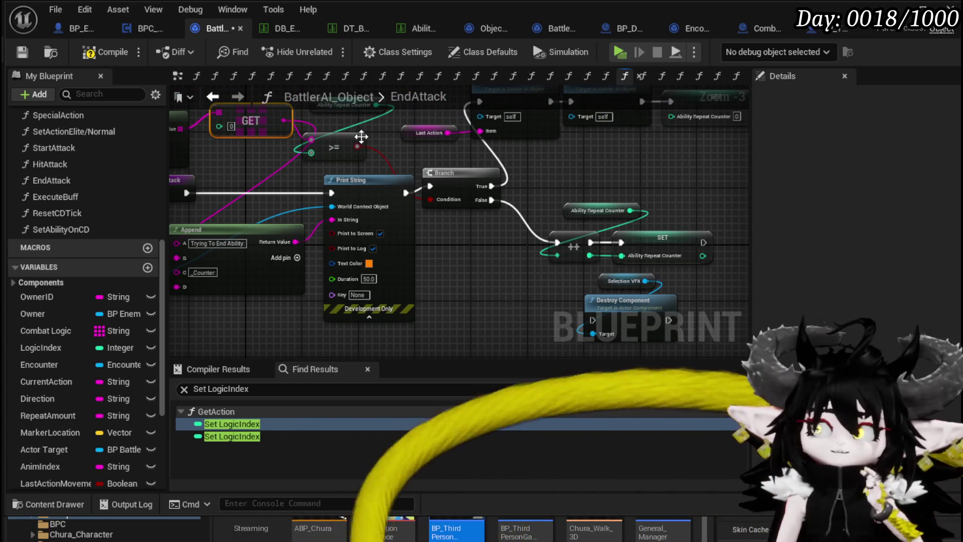
Compile and save BattlerAI_Object, then review the whole EndAttack graph
left_click(95, 52)
key("ctrl+s")
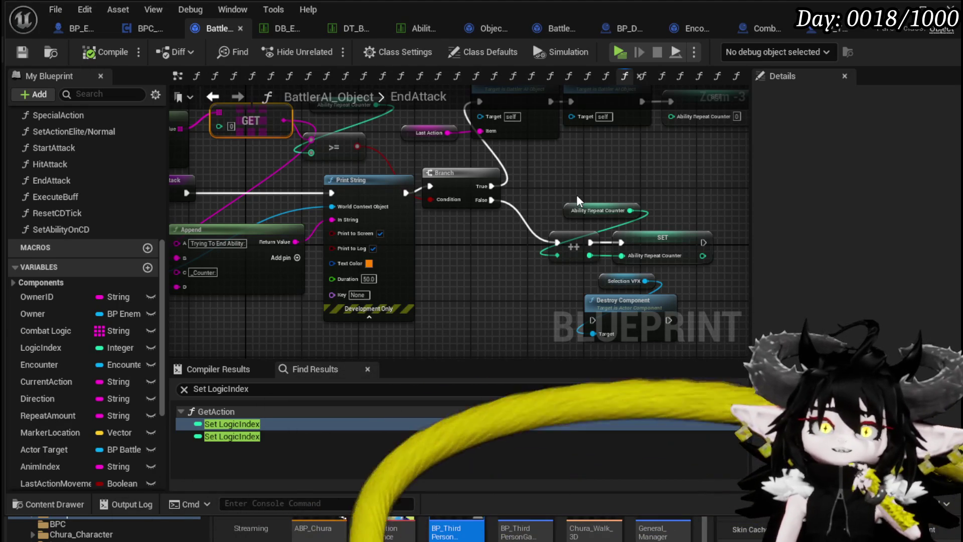
key("ctrl+s")
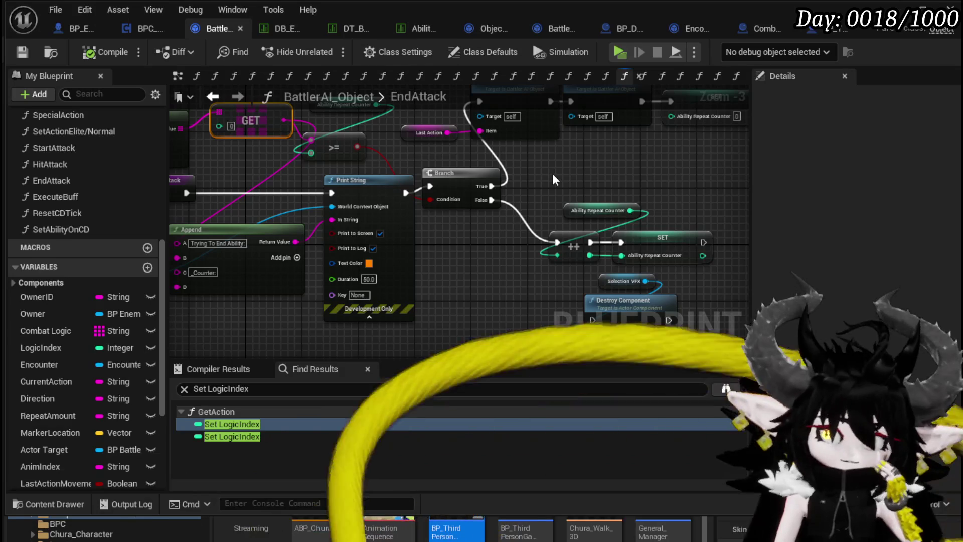
mouse_move(553, 175)
left_mouse_down()
mouse_move(432, 189)
mouse_move(458, 210)
mouse_move(486, 206)
mouse_move(428, 182)
mouse_move(351, 227)
left_mouse_up()
mouse_move(434, 169)
left_mouse_down()
mouse_move(432, 204)
mouse_move(409, 160)
left_mouse_up()
scroll(432, 204, "down", 2)
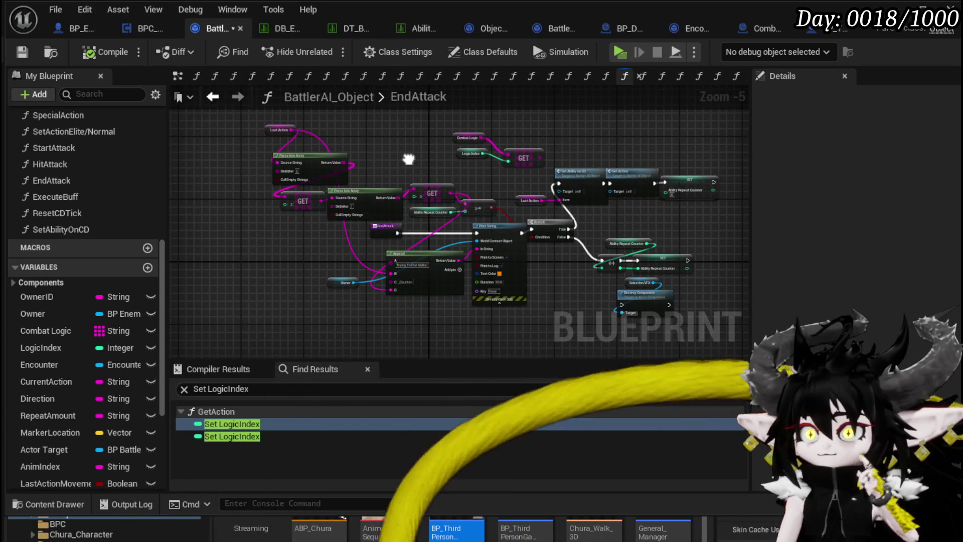
scroll(409, 159, "up", 1)
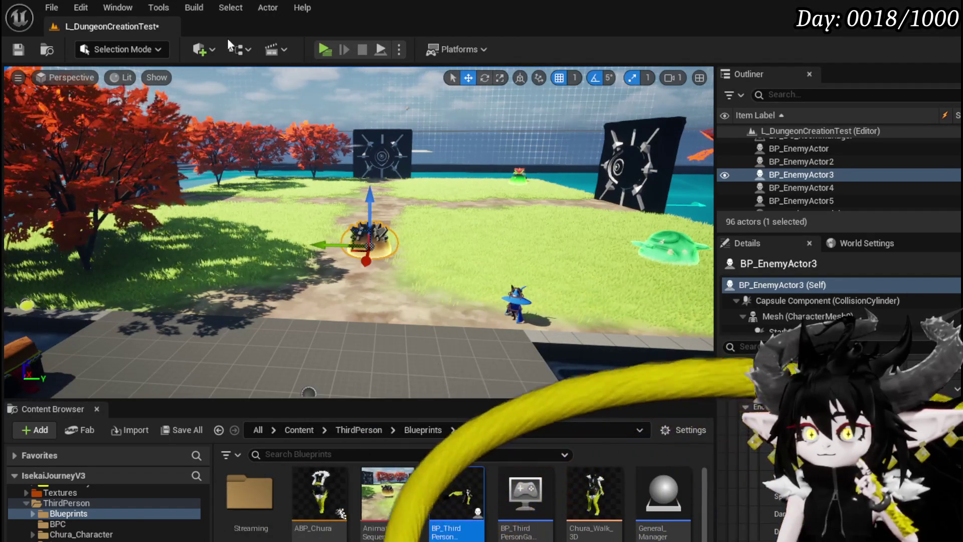
Save the level, then play-test the slime fight twice, casting a water spell
left_click(28, 47)
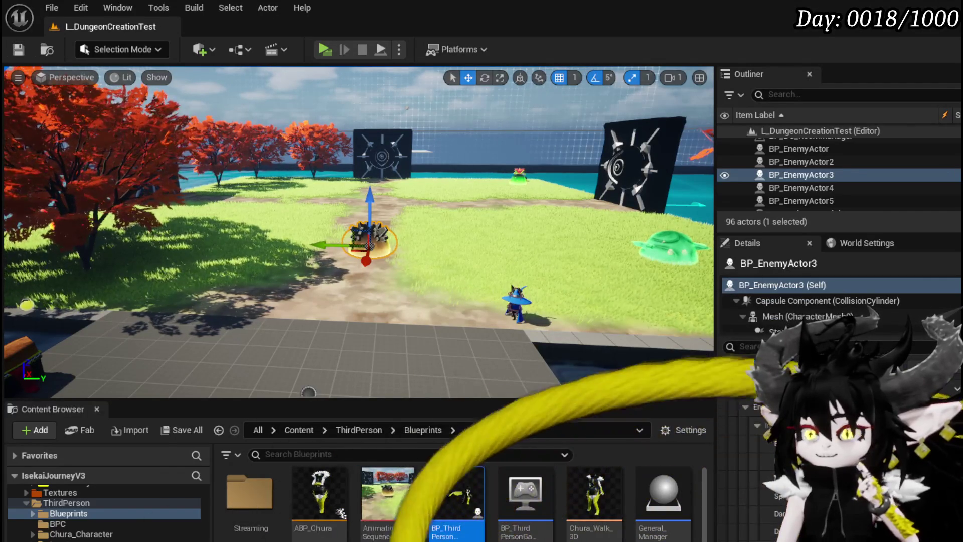
left_click(327, 54)
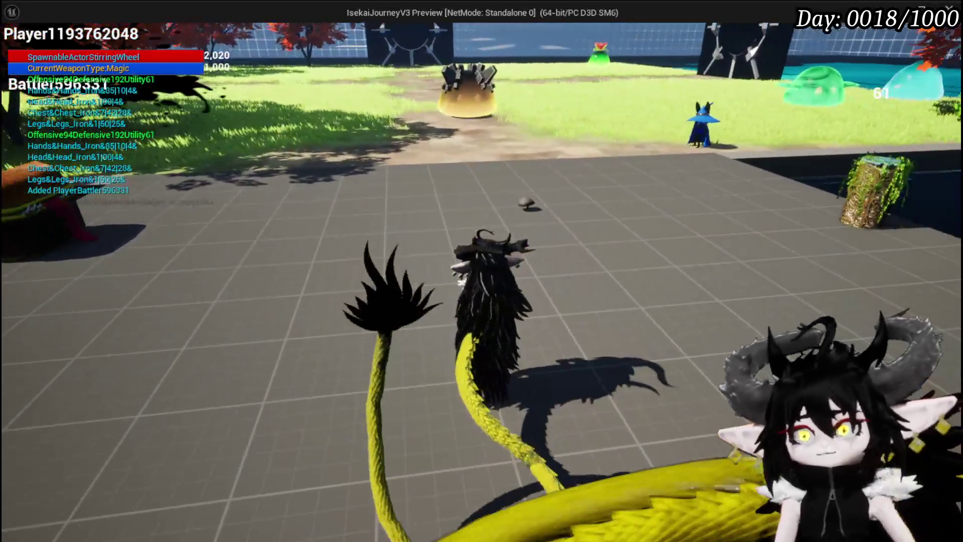
key("w")
left_click(482, 271)
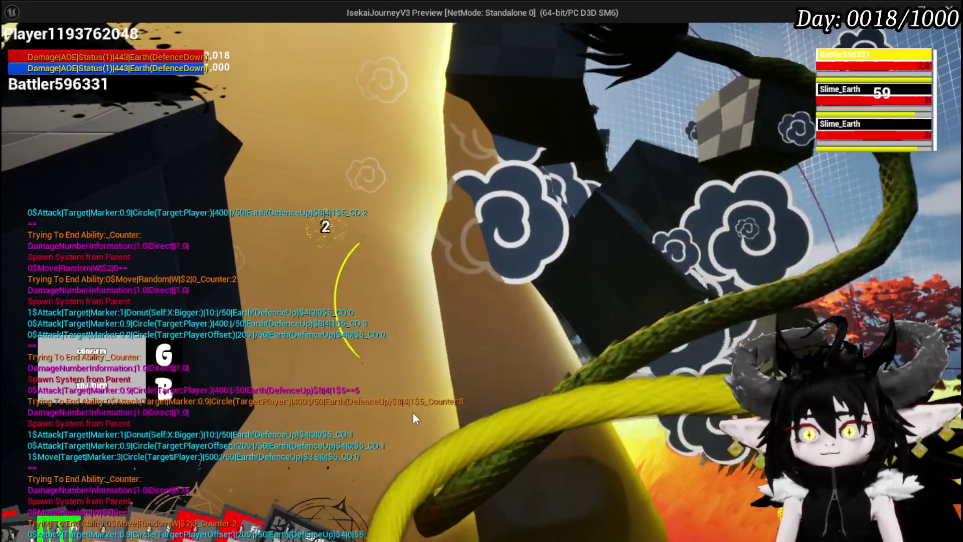
key("Escape")
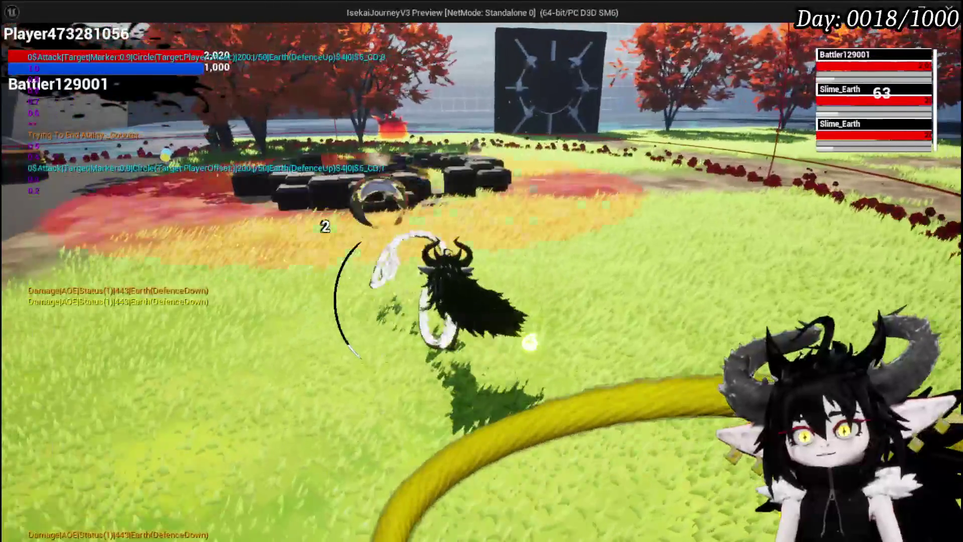
key("Escape")
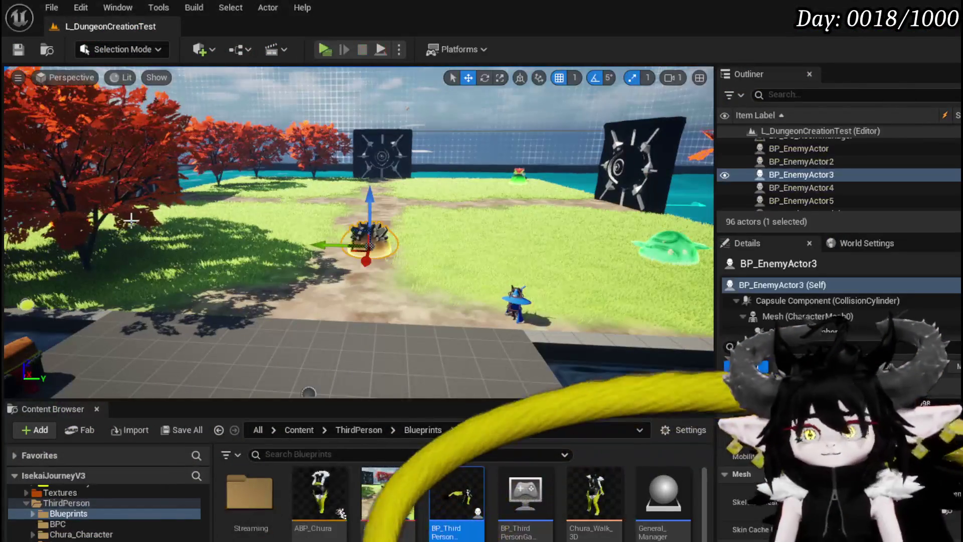
Save the level and all remaining unsaved packages
left_click(20, 49)
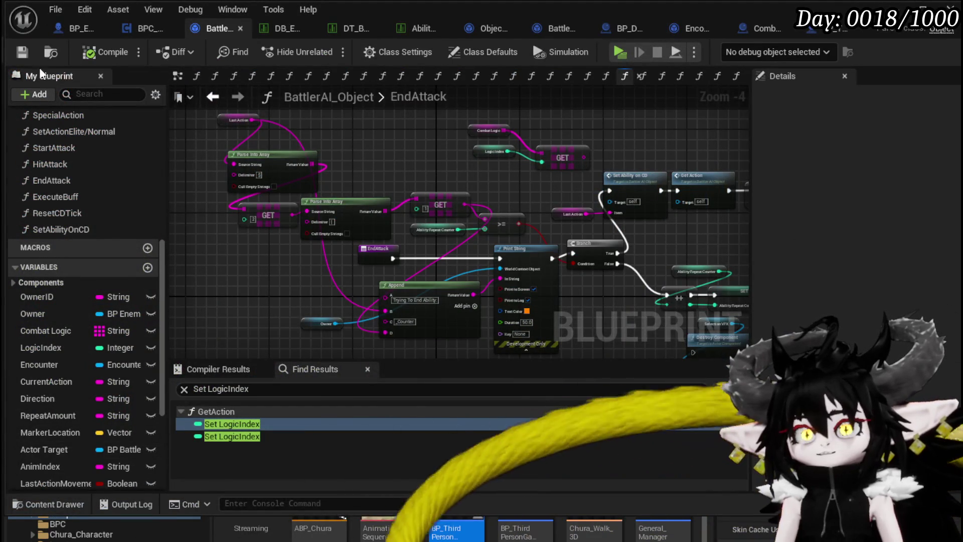
left_click(22, 52)
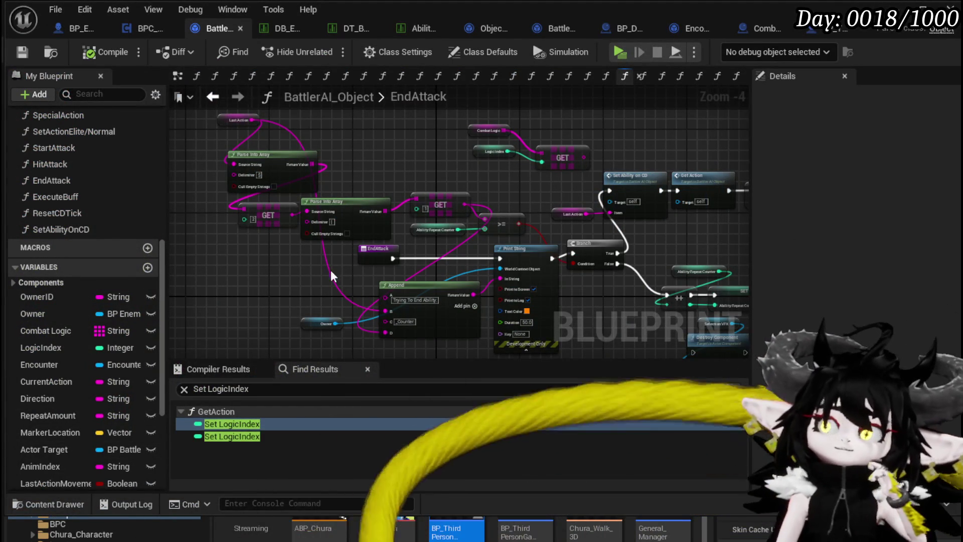
left_click_drag(409, 245, 410, 244)
left_click(412, 244)
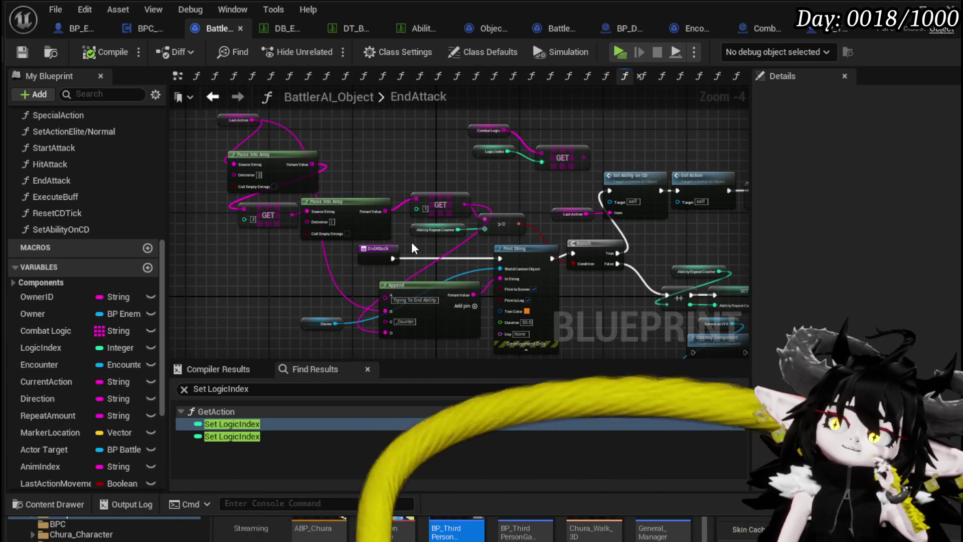
mouse_move(412, 241)
left_mouse_down()
mouse_move(404, 253)
mouse_move(398, 245)
left_mouse_up()
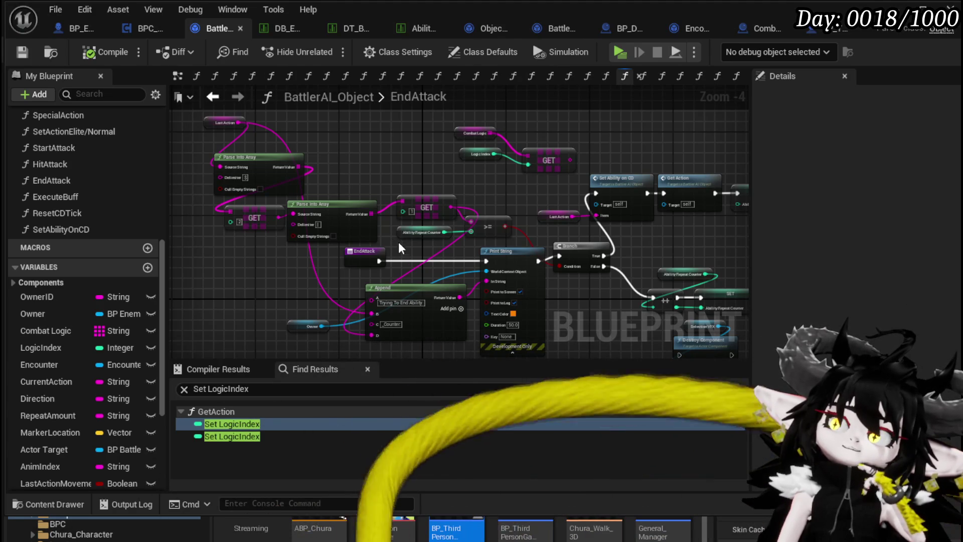
Move the Combat Logic, Logic Index and GET nodes beside Parse Into Array and reconnect their wires
left_click_drag(557, 115, 550, 123)
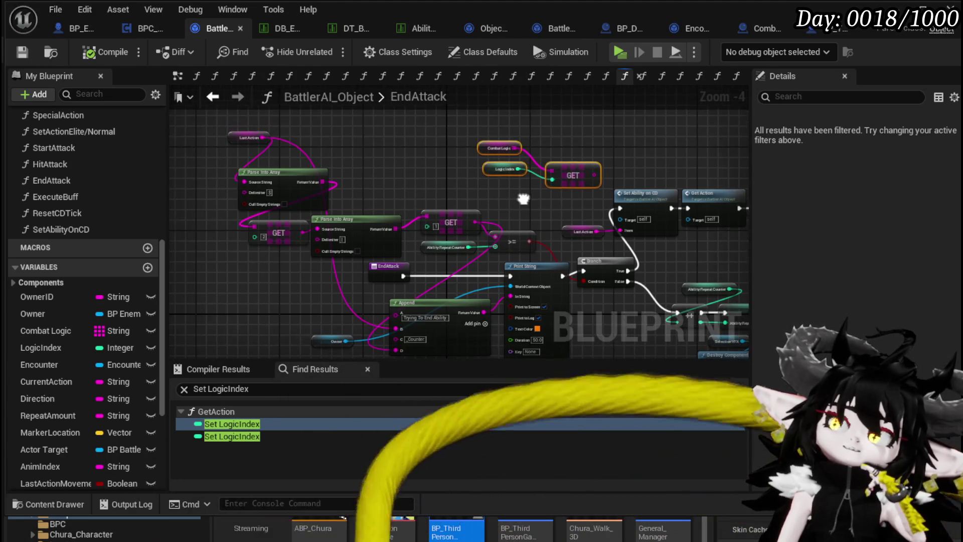
left_click_drag(576, 167, 248, 182)
left_click_drag(504, 177, 501, 136)
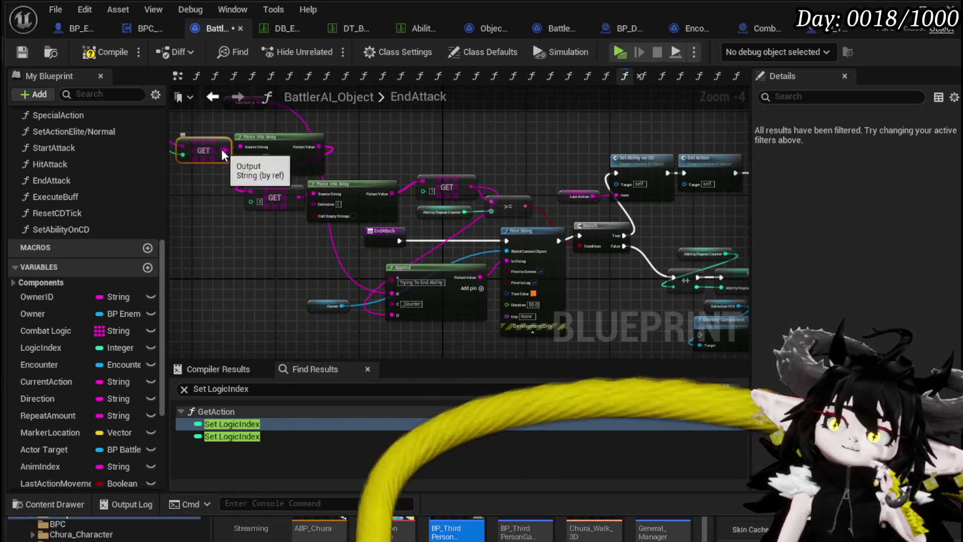
left_click_drag(410, 300, 397, 293)
mouse_move(288, 241)
left_mouse_down()
mouse_move(310, 257)
mouse_move(489, 291)
mouse_move(266, 265)
mouse_move(359, 278)
mouse_move(322, 273)
left_mouse_up()
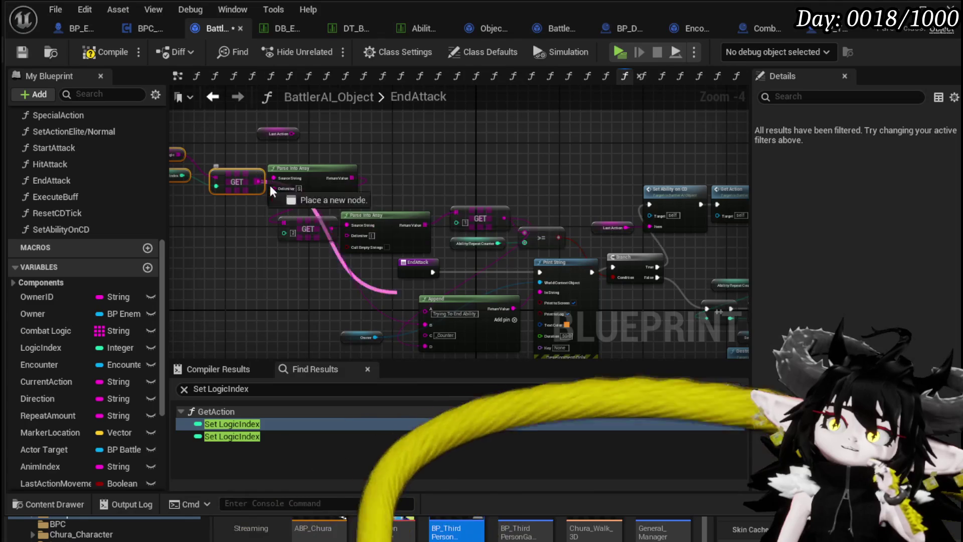
left_click_drag(666, 225, 655, 228)
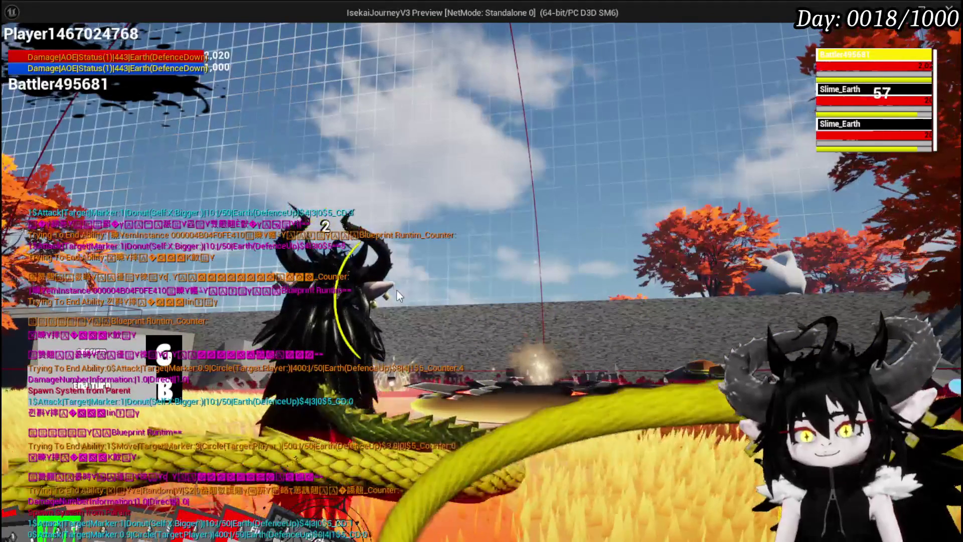
Stop the slime combat play test of the edited EndAttack logic
key("Escape")
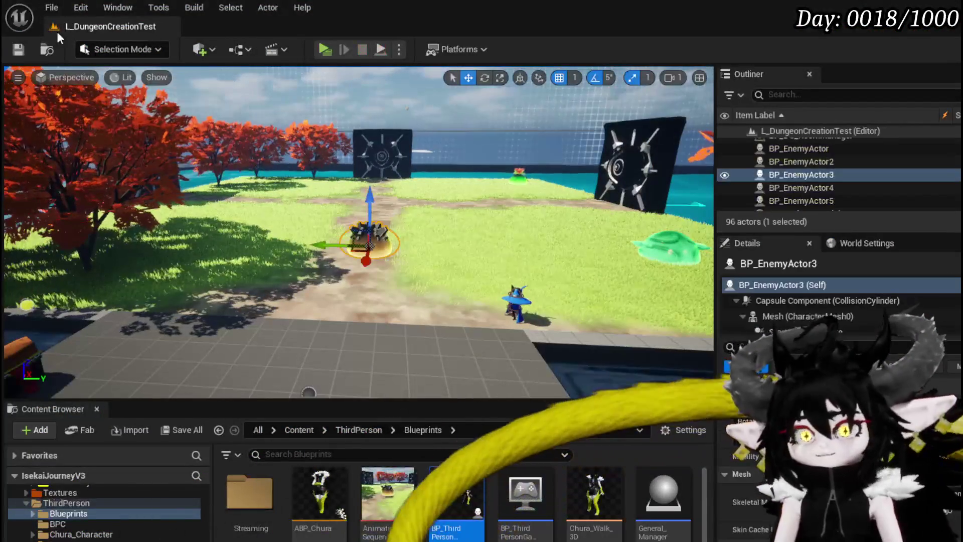
Save the level and rearrange the Last Action and Combat Logic lookup nodes in EndAttack
left_click(19, 50)
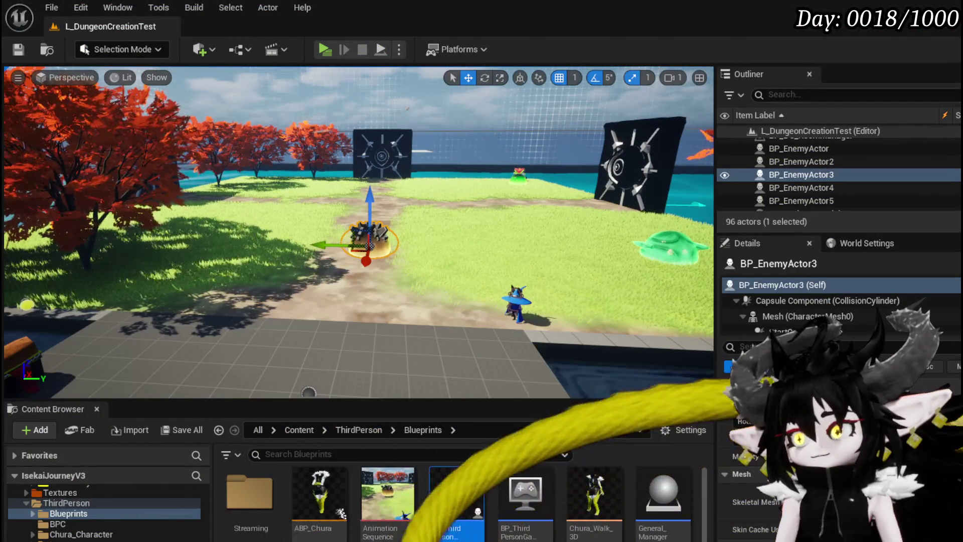
key("alt+Tab")
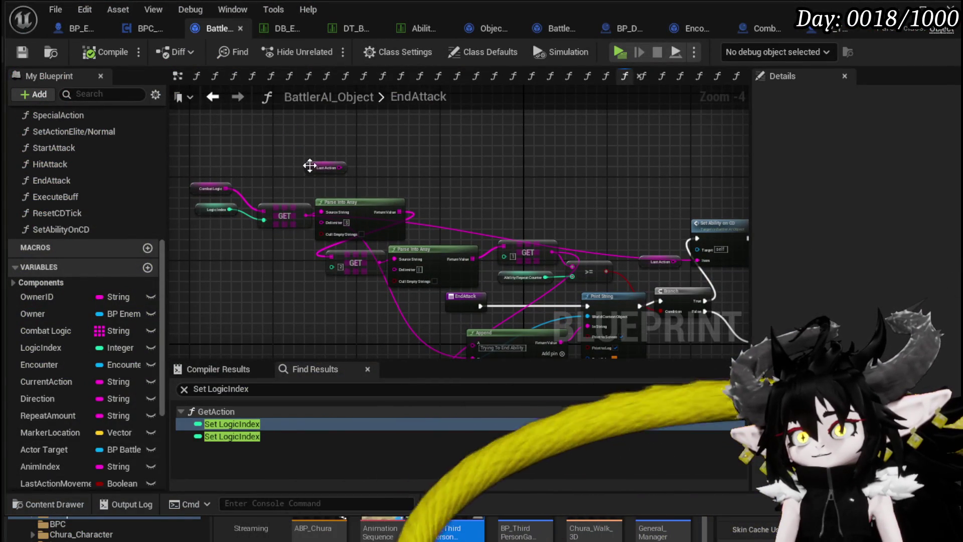
left_click_drag(310, 166, 243, 145)
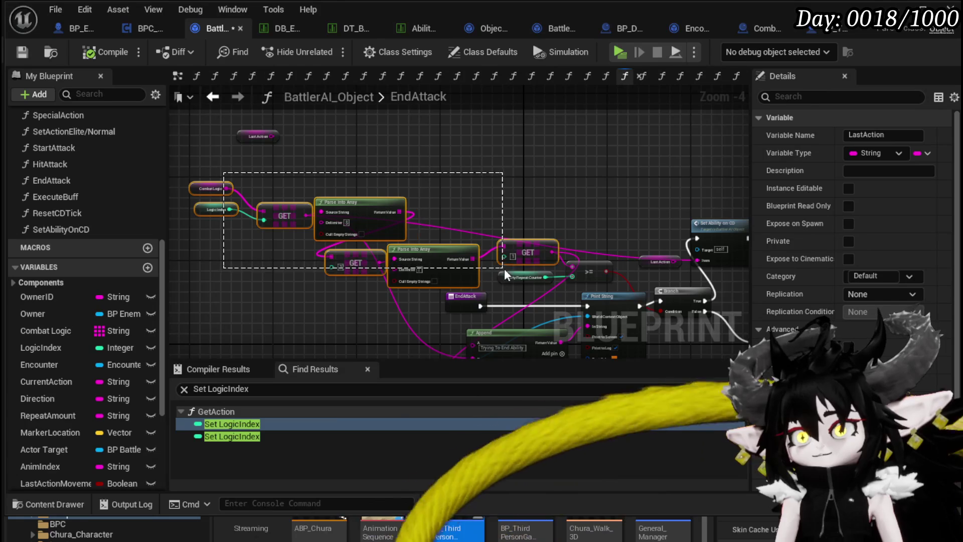
left_click_drag(576, 273, 644, 197)
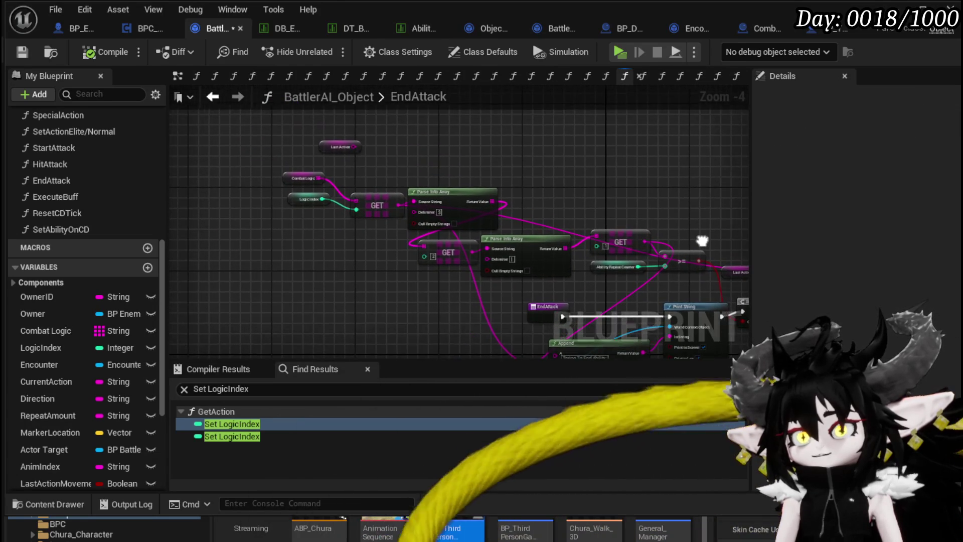
scroll(285, 223, "up", 3)
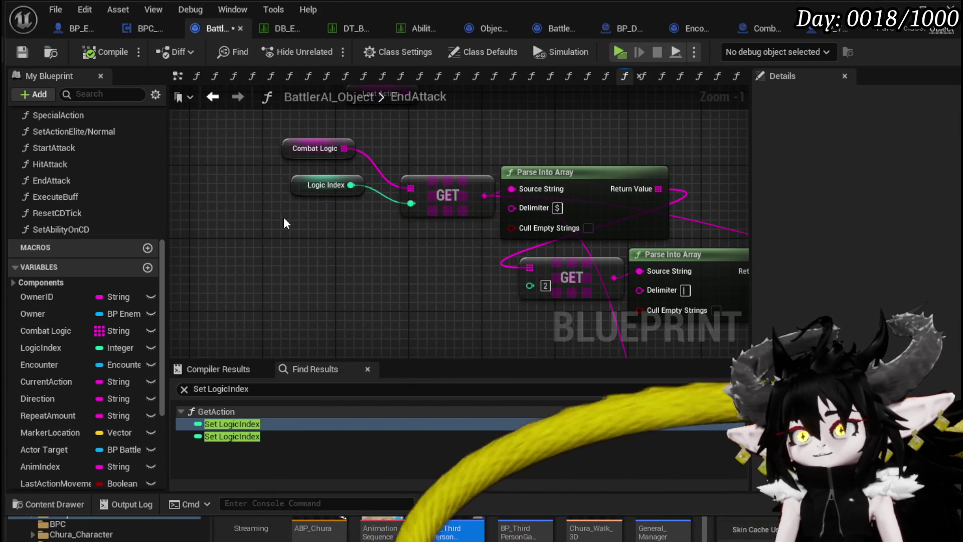
left_click_drag(290, 213, 429, 139)
left_click_drag(392, 216, 363, 275)
scroll(419, 259, "down", 2)
scroll(419, 260, "down", 1)
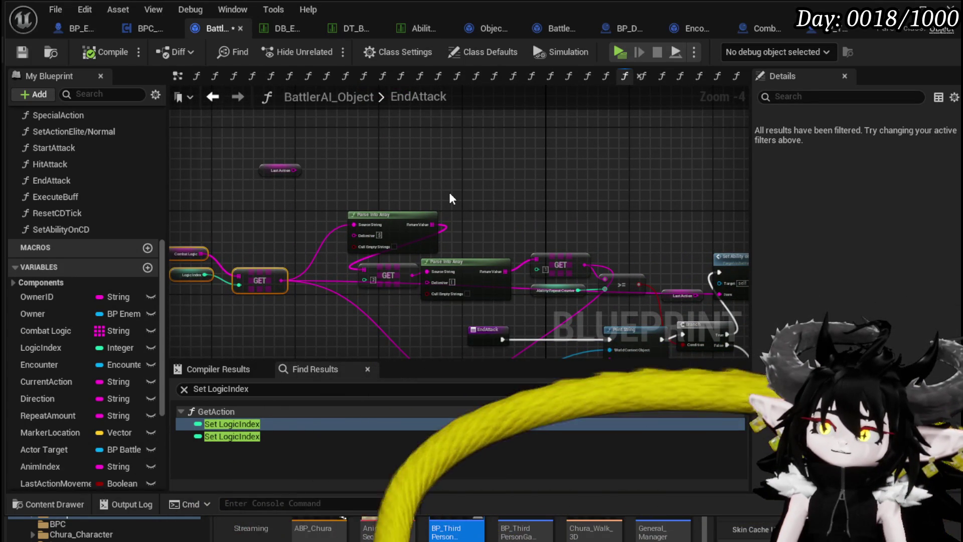
Feed Last Action into Parse Into Array's Source String and reroute the GET output
mouse_move(449, 198)
left_mouse_down()
mouse_move(329, 156)
mouse_move(537, 196)
left_mouse_up()
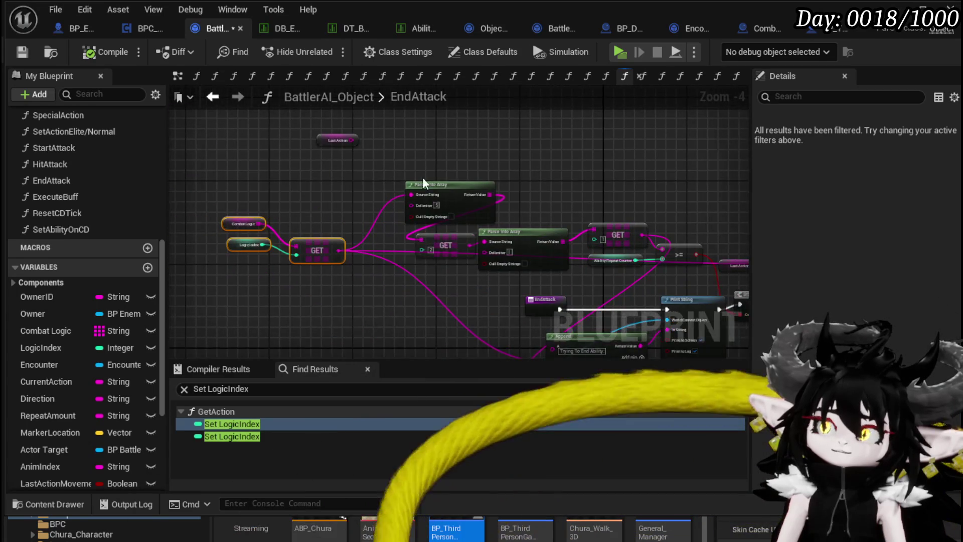
scroll(426, 179, "up", 2)
left_click_drag(404, 202, 405, 202)
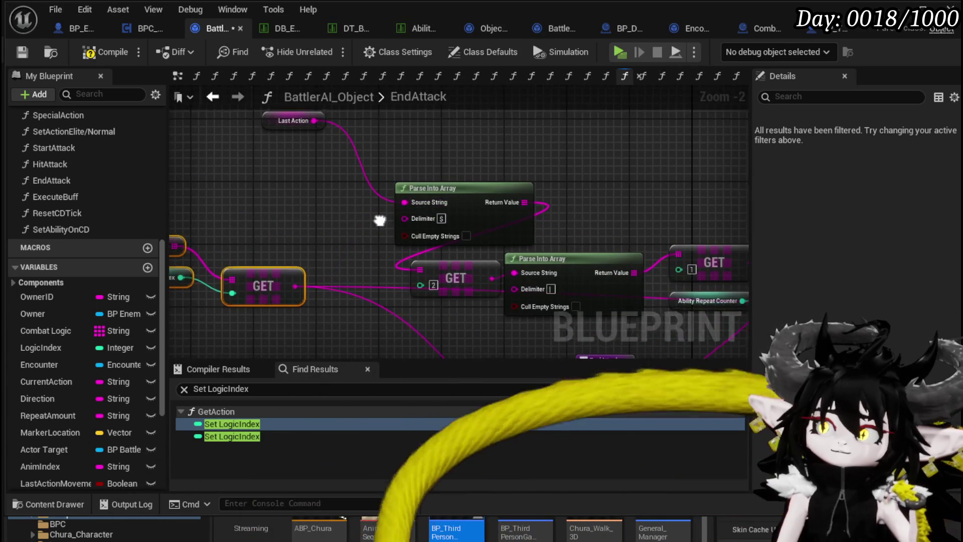
mouse_move(273, 305)
left_mouse_down()
mouse_move(303, 146)
mouse_move(293, 140)
left_mouse_up()
scroll(526, 181, "down", 1)
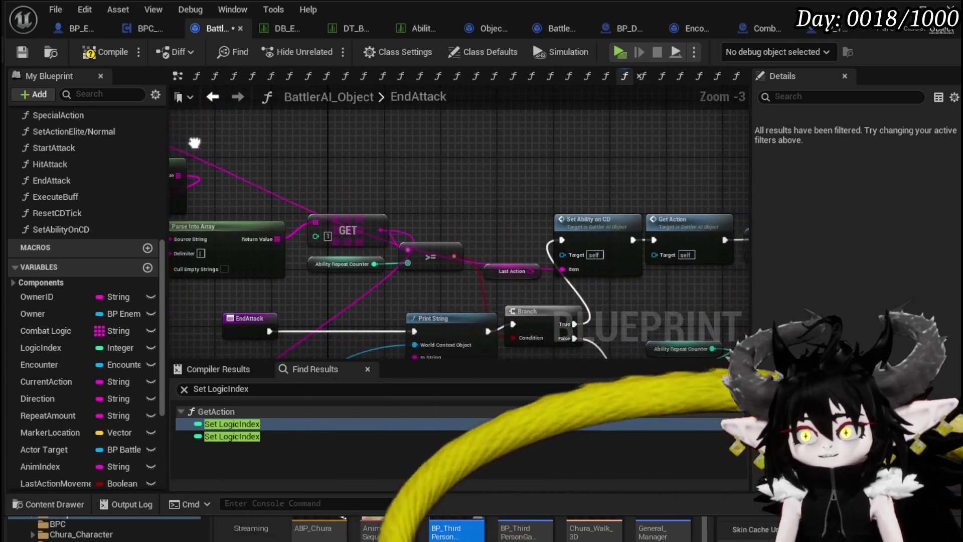
Add a second Last Action getter and reposition it and the EndAttack entry node
key("ctrl+v")
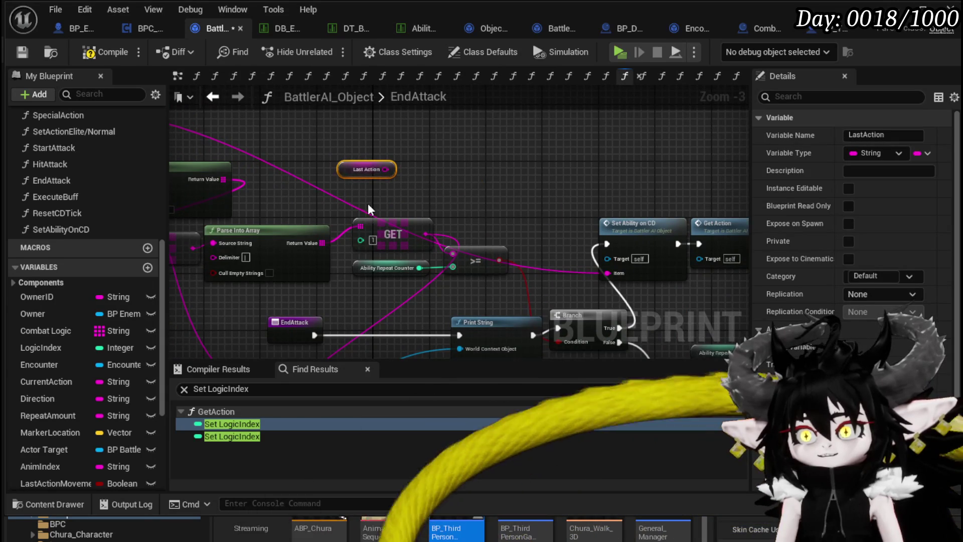
left_click_drag(352, 208, 555, 201)
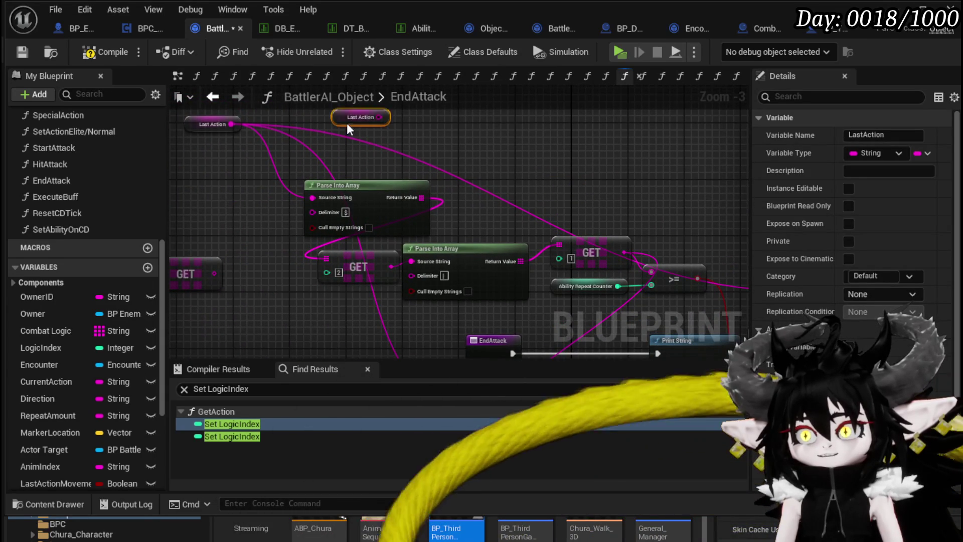
left_click_drag(348, 123, 481, 130)
left_click_drag(230, 124, 261, 134)
left_click_drag(356, 159, 371, 144)
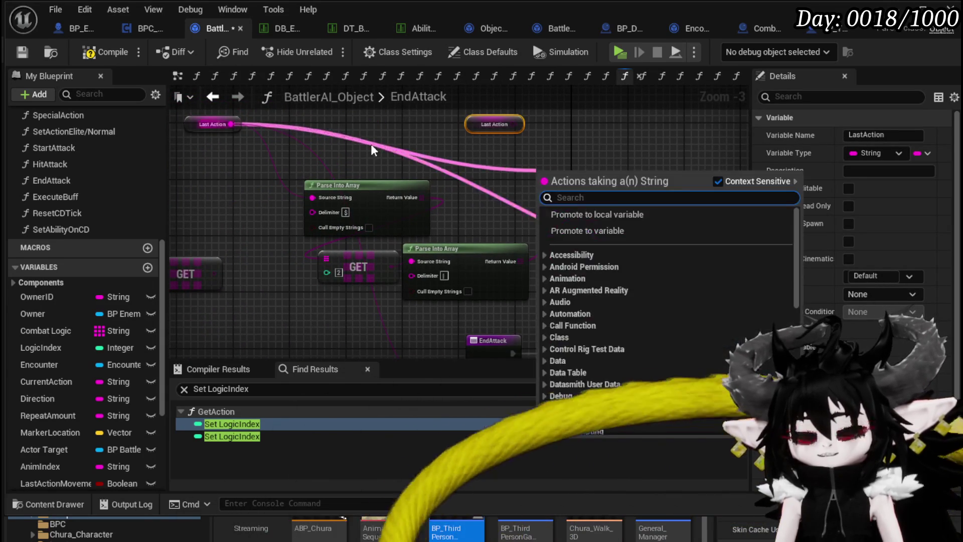
scroll(444, 200, "down", 2)
scroll(512, 195, "up", 1)
scroll(512, 188, "up", 1)
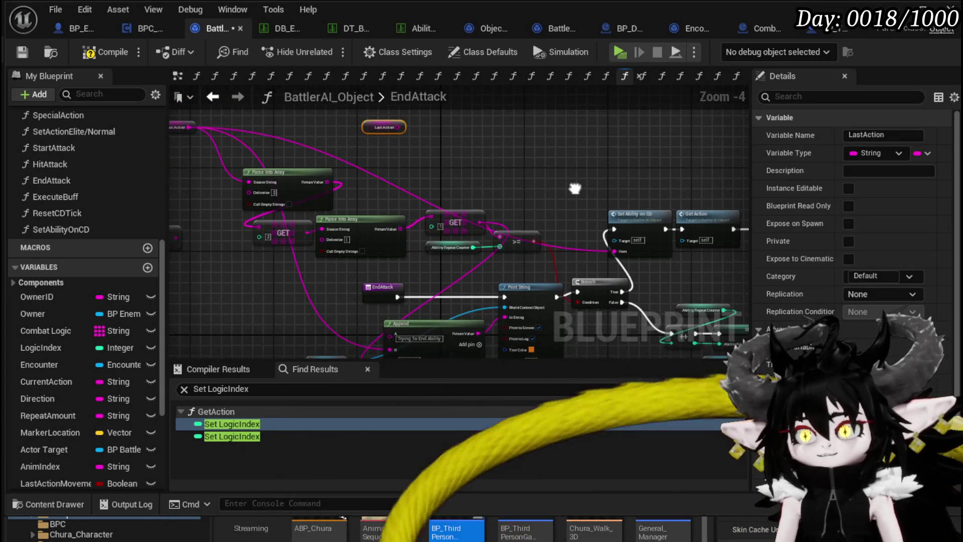
scroll(374, 300, "up", 1)
mouse_move(375, 299)
left_mouse_down()
mouse_move(457, 242)
mouse_move(278, 245)
left_mouse_up()
left_click(518, 237)
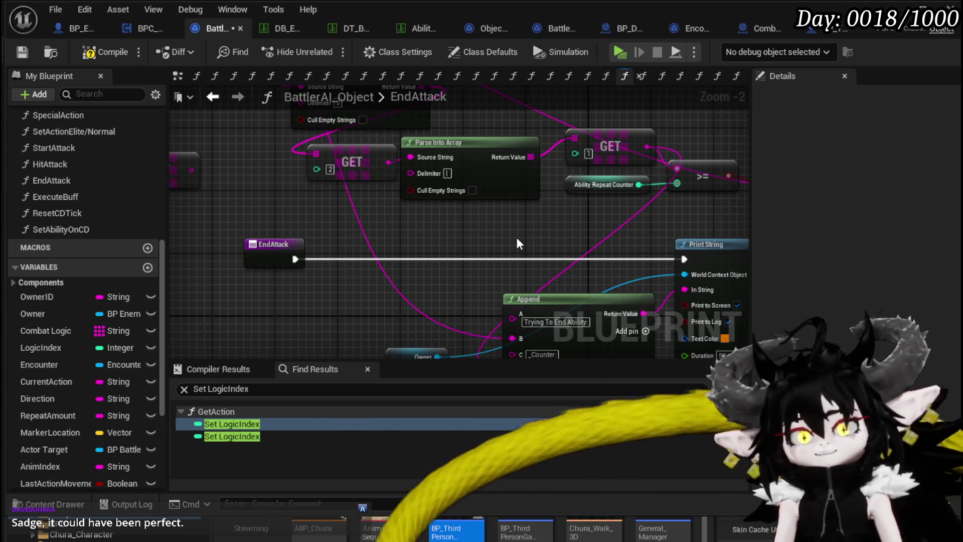
Move the Set Ability on CD, Get Action and SET nodes right and shift the Owner node aside
mouse_move(518, 243)
left_mouse_down()
mouse_move(278, 224)
mouse_move(476, 233)
mouse_move(512, 210)
left_mouse_up()
scroll(512, 209, "down", 1)
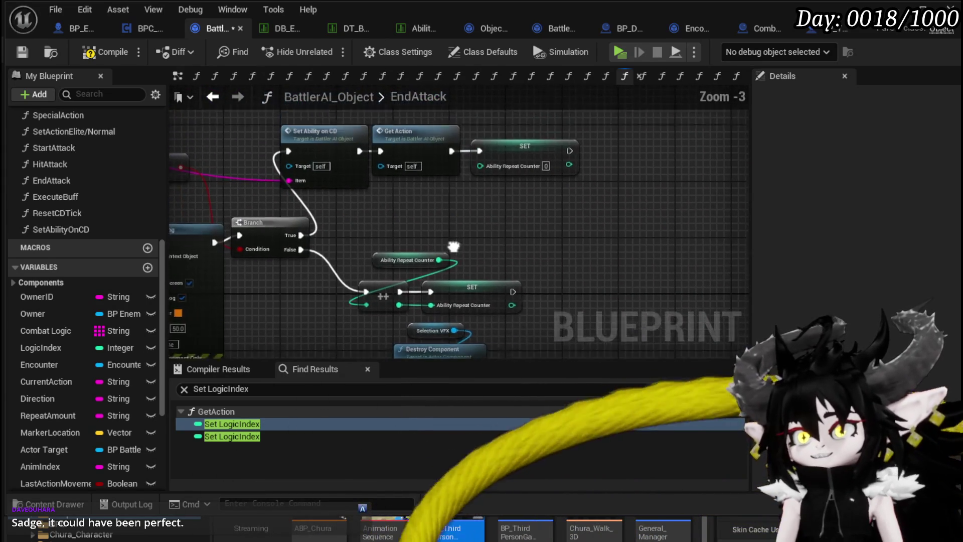
left_click_drag(330, 216, 532, 160)
left_click_drag(333, 155, 401, 158)
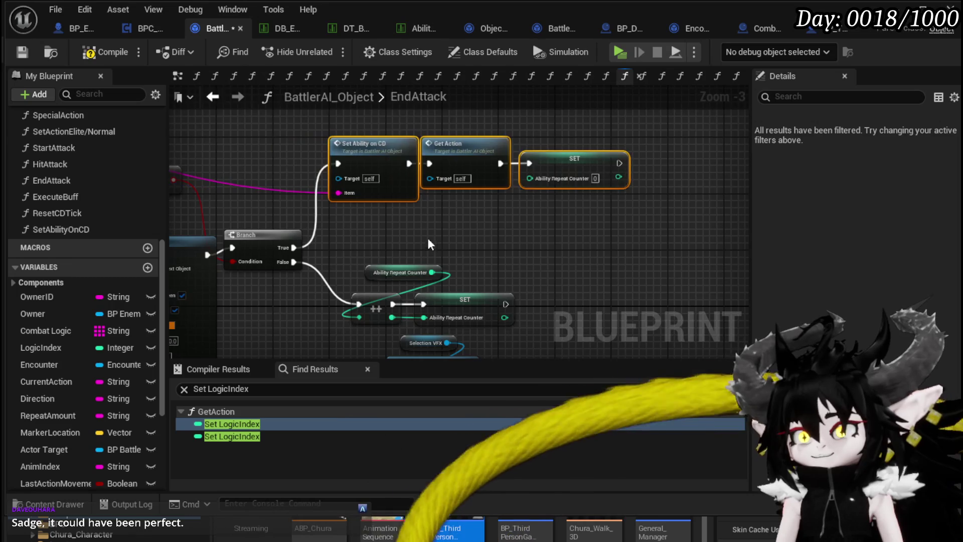
right_click(332, 192)
mouse_move(332, 191)
left_mouse_down()
mouse_move(651, 192)
mouse_move(699, 205)
mouse_move(633, 254)
mouse_move(375, 194)
mouse_move(345, 320)
left_mouse_up()
mouse_move(321, 270)
left_mouse_down()
mouse_move(472, 169)
mouse_move(294, 301)
left_mouse_up()
left_click_drag(519, 171, 573, 157)
Select the Combat Logic lookup and the Parse Into Array, GET and >= nodes
mouse_move(466, 231)
left_mouse_down()
mouse_move(483, 262)
mouse_move(416, 261)
left_mouse_up()
mouse_move(455, 206)
left_mouse_down()
mouse_move(426, 281)
mouse_move(300, 267)
left_mouse_up()
scroll(300, 267, "down", 1)
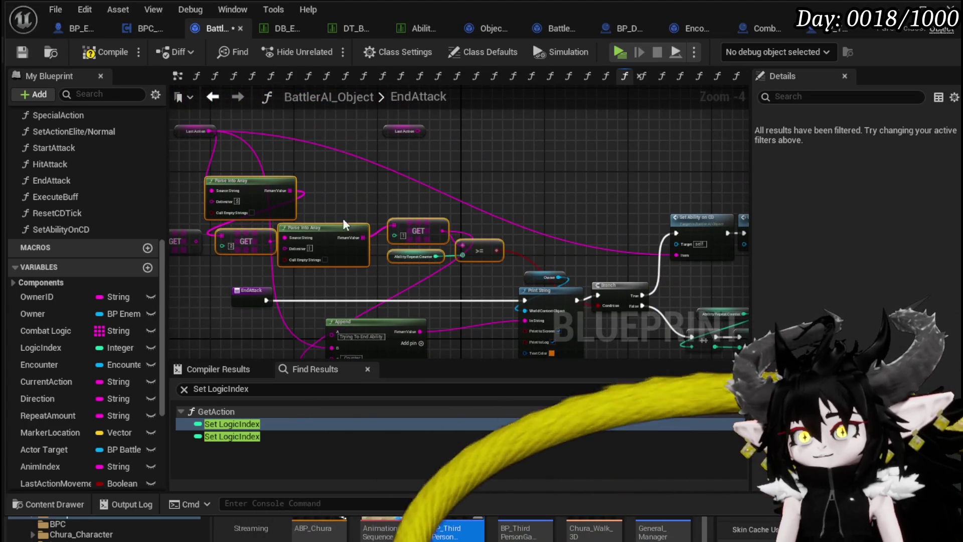
left_click_drag(480, 246, 561, 241)
left_click_drag(307, 192, 314, 235)
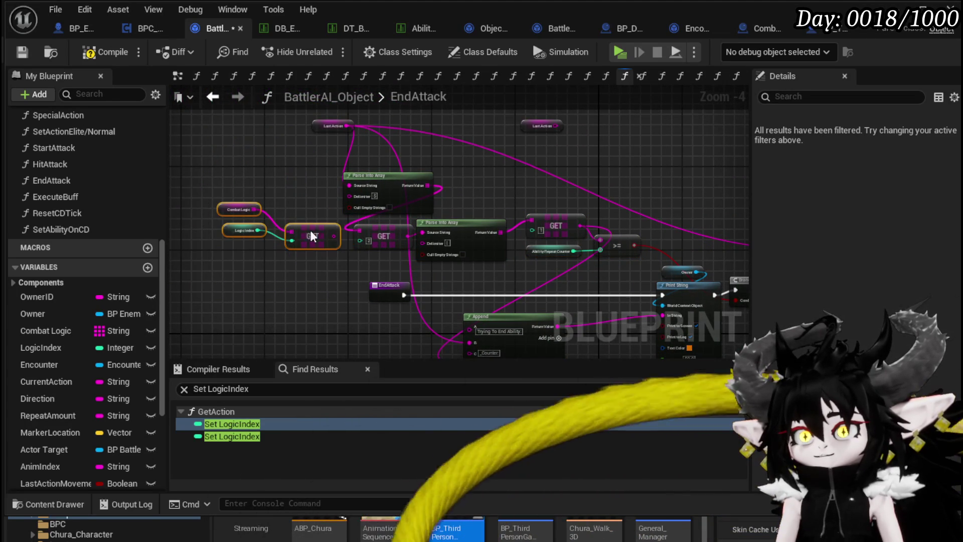
scroll(402, 168, "up", 2)
mouse_move(471, 165)
left_mouse_down()
mouse_move(552, 171)
mouse_move(519, 148)
mouse_move(412, 131)
left_mouse_up()
left_click_drag(541, 167, 381, 150)
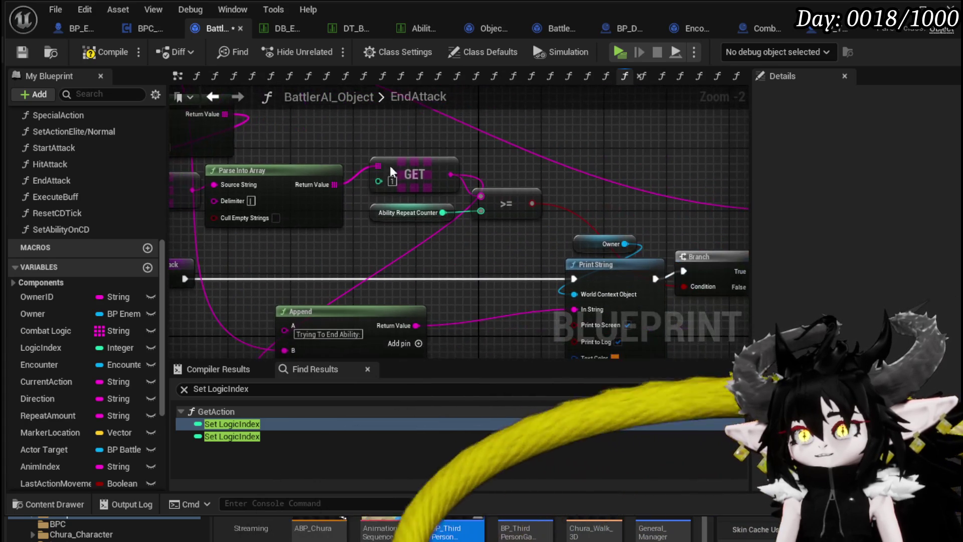
mouse_move(267, 159)
left_mouse_down()
mouse_move(341, 137)
mouse_move(419, 149)
left_mouse_up()
mouse_move(236, 219)
left_mouse_down()
mouse_move(249, 266)
mouse_move(230, 270)
mouse_move(638, 145)
mouse_move(493, 156)
left_mouse_up()
mouse_move(341, 189)
left_mouse_down()
mouse_move(335, 174)
mouse_move(382, 130)
left_mouse_up()
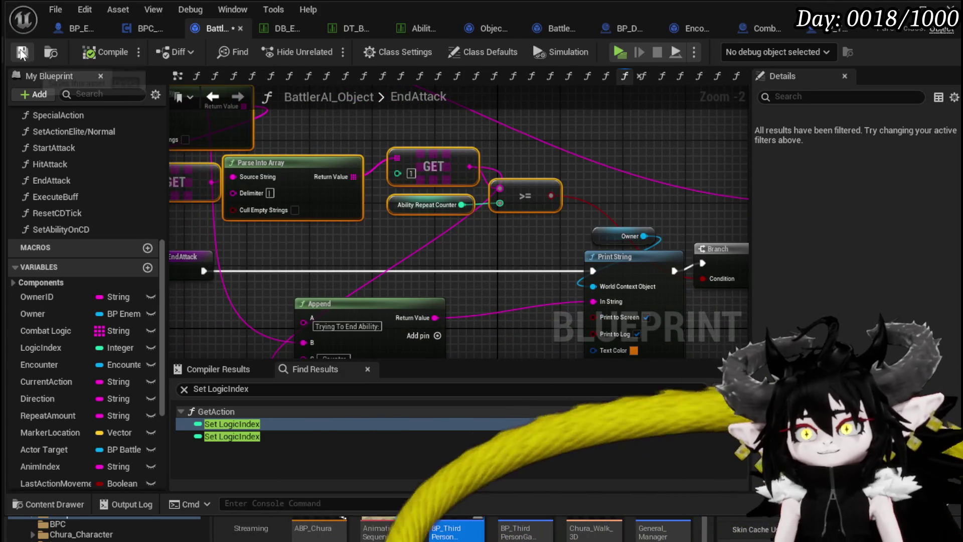
Pan across EndAttack to review the Print String, Branch and Parse Into Array nodes
scroll(332, 162, "down", 1)
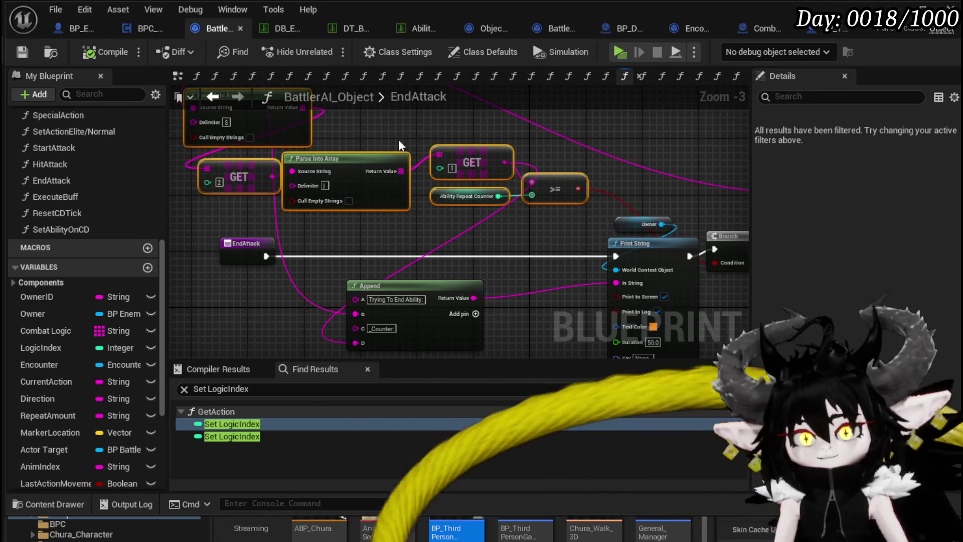
mouse_move(398, 139)
left_mouse_down()
mouse_move(592, 225)
mouse_move(507, 220)
mouse_move(444, 202)
mouse_move(464, 178)
left_mouse_up()
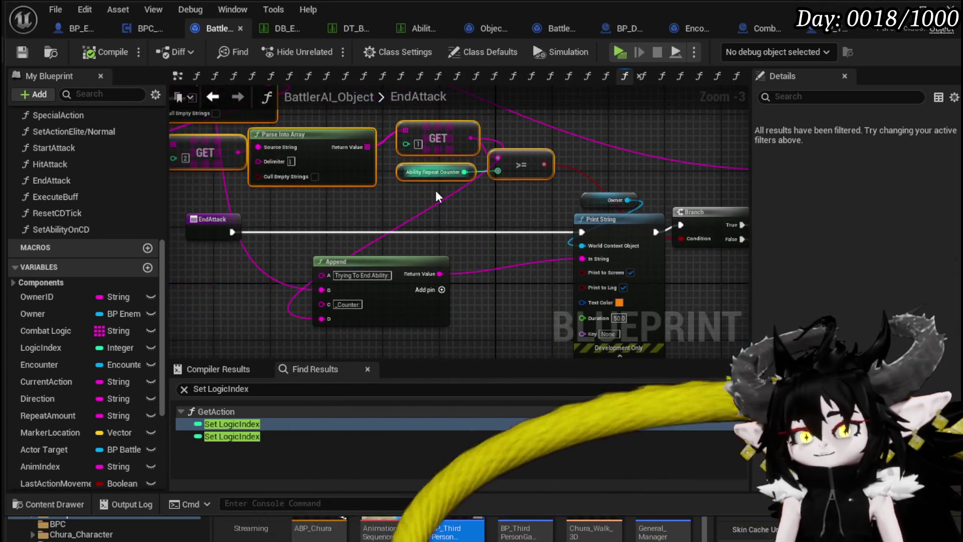
mouse_move(382, 228)
left_mouse_down()
mouse_move(482, 238)
mouse_move(481, 248)
mouse_move(485, 225)
mouse_move(408, 216)
mouse_move(527, 231)
mouse_move(401, 221)
mouse_move(519, 257)
left_mouse_up()
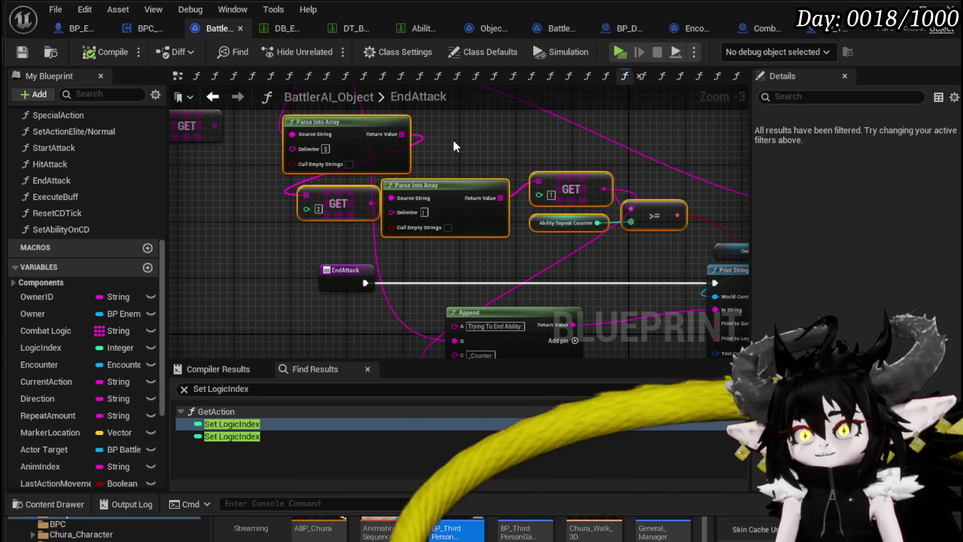
left_click_drag(455, 146, 337, 145)
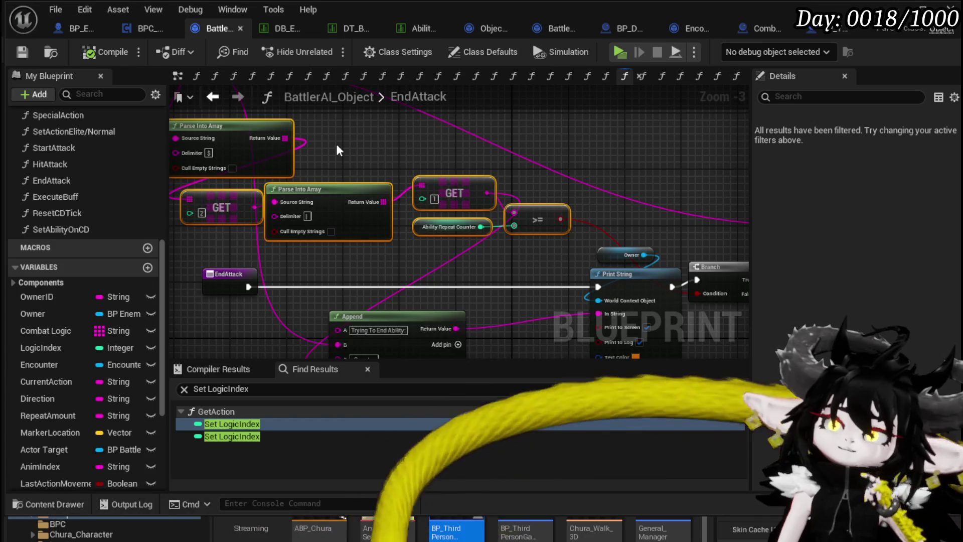
mouse_move(337, 150)
left_mouse_down()
mouse_move(462, 178)
mouse_move(448, 224)
mouse_move(391, 159)
mouse_move(353, 151)
mouse_move(671, 175)
left_mouse_up()
left_click_drag(539, 159, 587, 163)
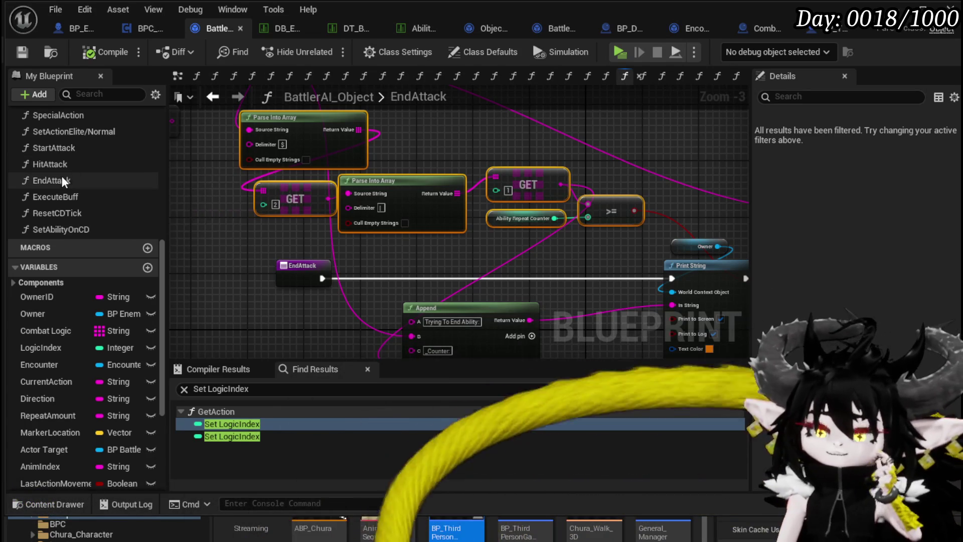
Move the Last Action node lower in the EndAttack graph
left_click_drag(218, 105, 283, 185)
left_click(296, 130)
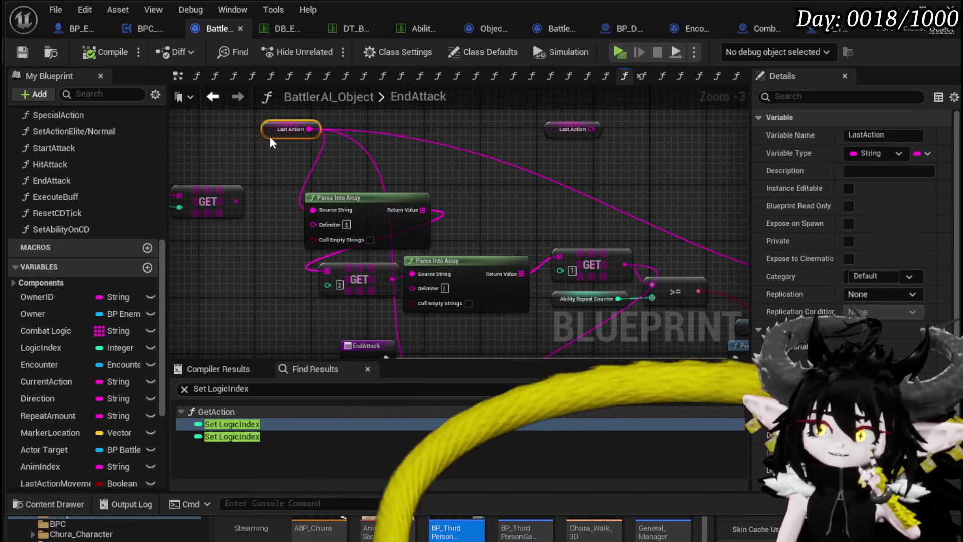
left_click_drag(270, 135, 269, 168)
left_click(414, 134)
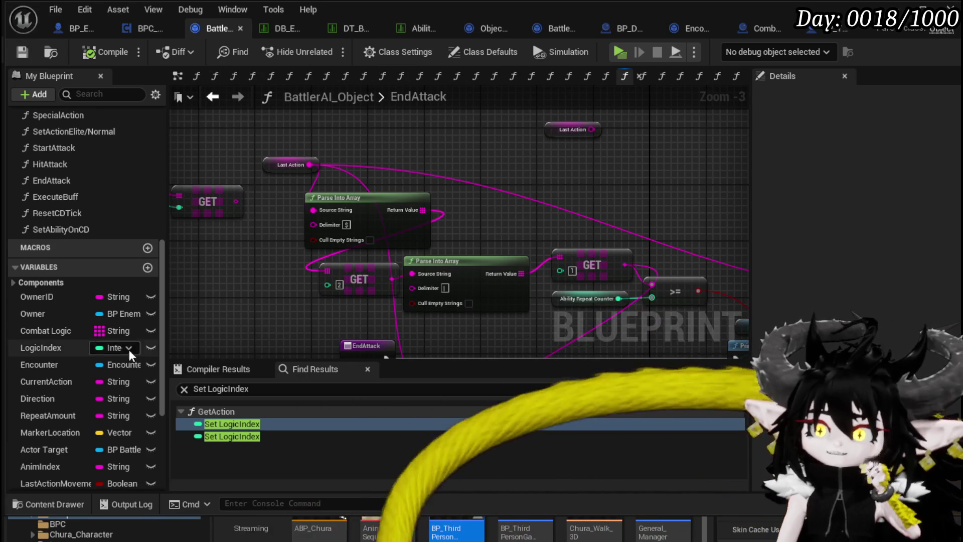
scroll(103, 309, "down", 2)
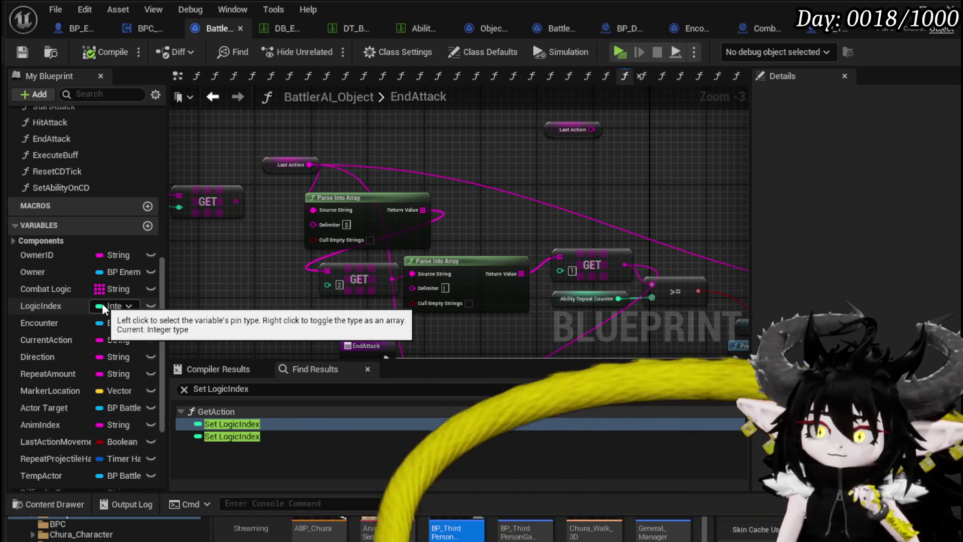
scroll(101, 303, "down", 3)
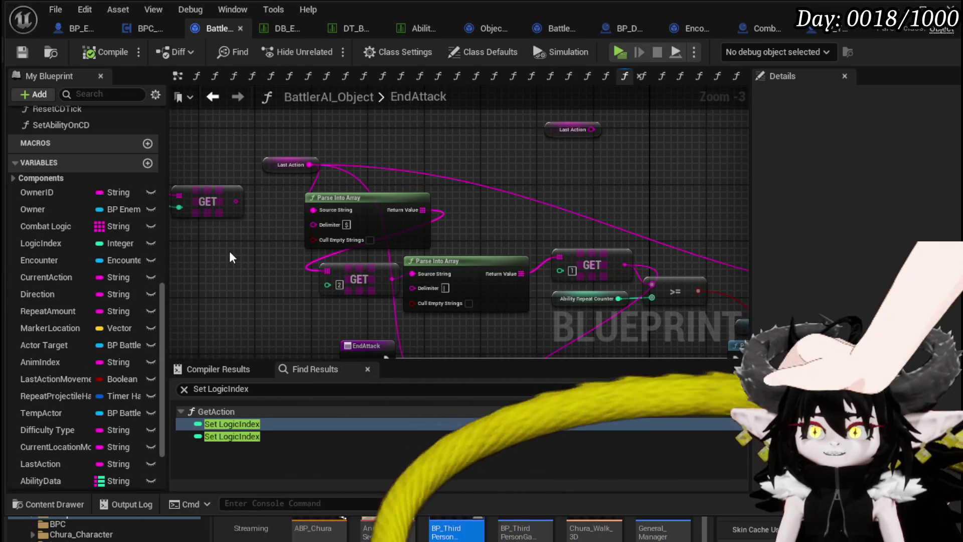
Add a Current Action getter beside EndAttack, compile, and wire it into Append's B input
left_click_drag(230, 251, 117, 132)
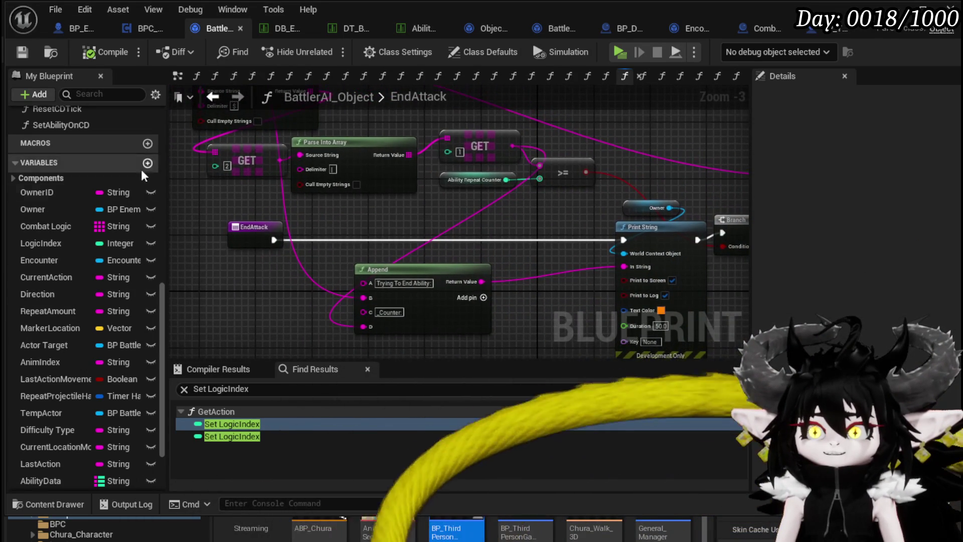
mouse_move(39, 277)
left_mouse_down()
mouse_move(535, 228)
mouse_move(501, 254)
mouse_move(624, 266)
left_mouse_up()
left_click(550, 275)
left_click(587, 294)
left_click(92, 53)
left_click_drag(543, 258, 363, 298)
left_click_drag(514, 257, 311, 250)
mouse_move(482, 281)
left_mouse_down()
mouse_move(468, 279)
mouse_move(519, 281)
left_mouse_up()
Fight the slime with a water spell, stop the play test, and save the level
left_click(559, 261)
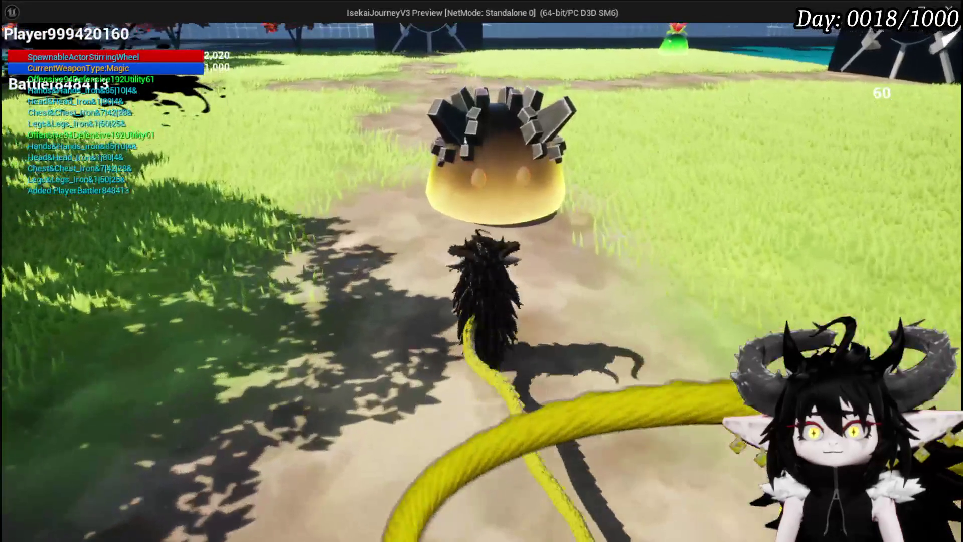
key("1")
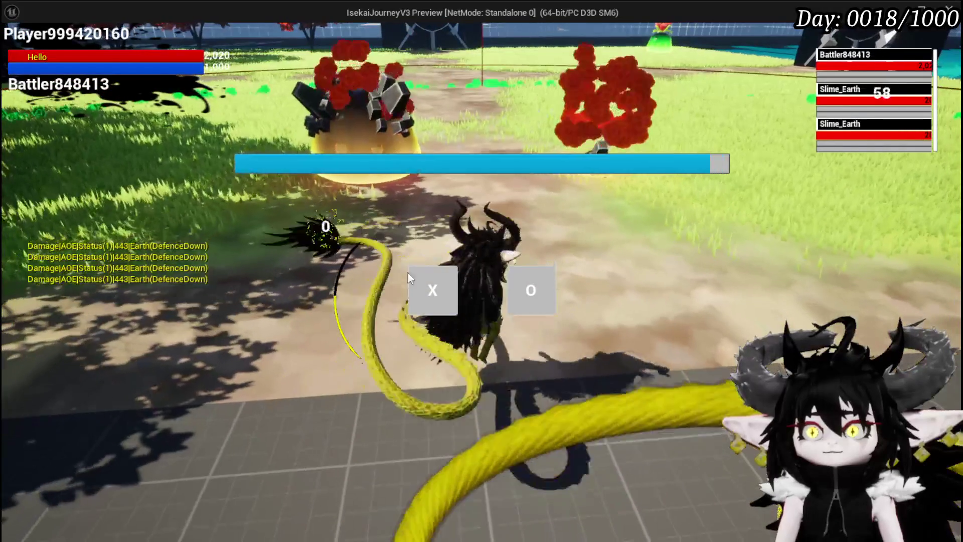
left_click(416, 281)
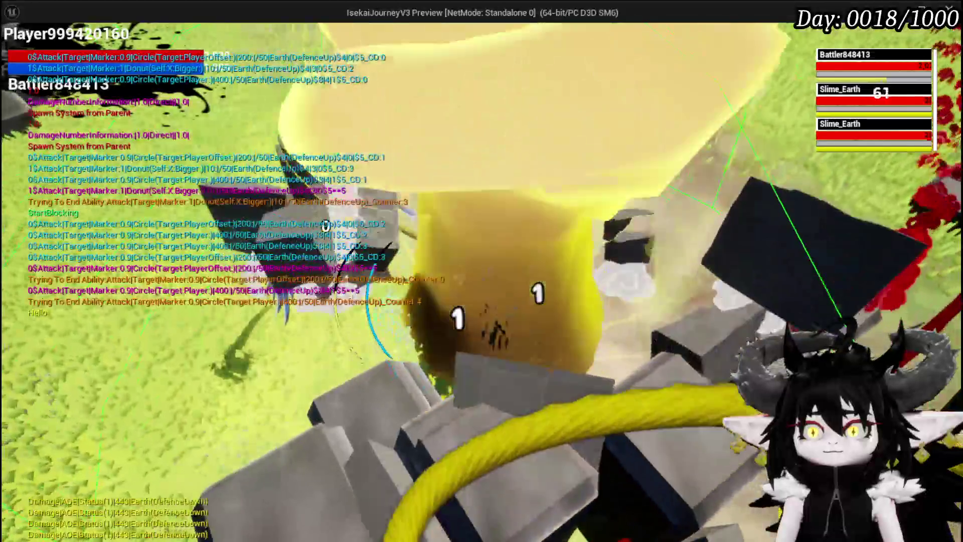
key("Escape")
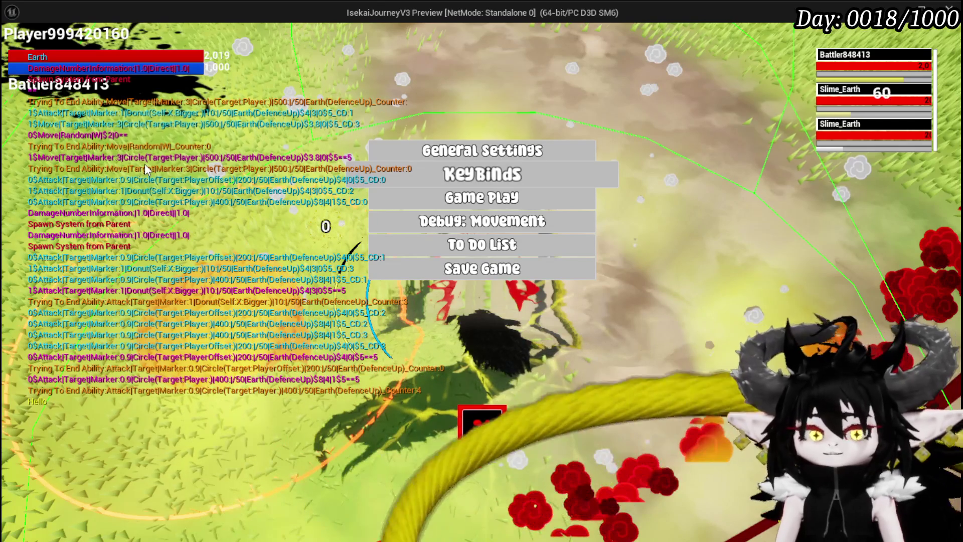
key("Escape")
key("ctrl+s")
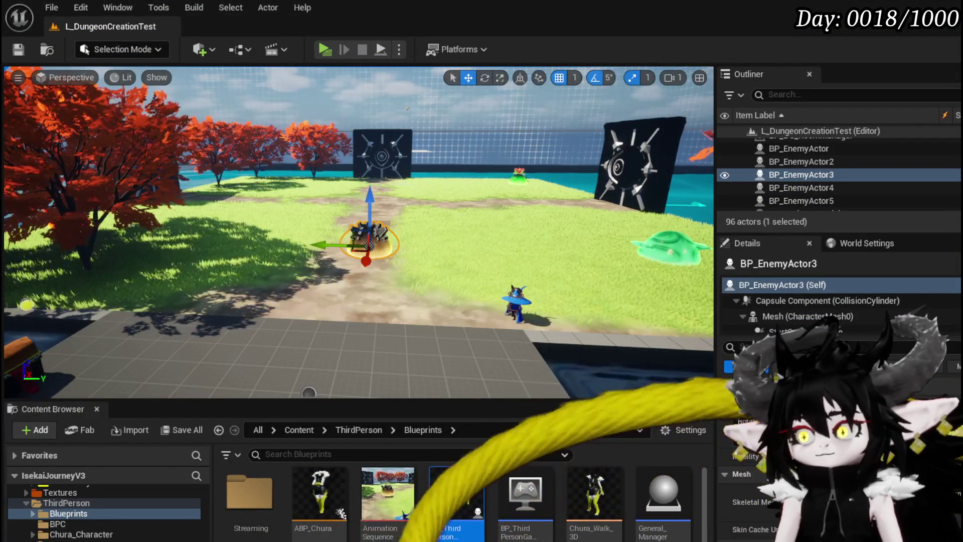
Wire the Combat Logic GET result into Append's B input, save BattlerAI_Object, and start a play test
key("alt+Tab")
mouse_move(306, 279)
left_mouse_down()
mouse_move(303, 222)
mouse_move(254, 197)
left_mouse_up()
mouse_move(356, 201)
left_mouse_down()
mouse_move(356, 75)
mouse_move(707, 163)
left_mouse_up()
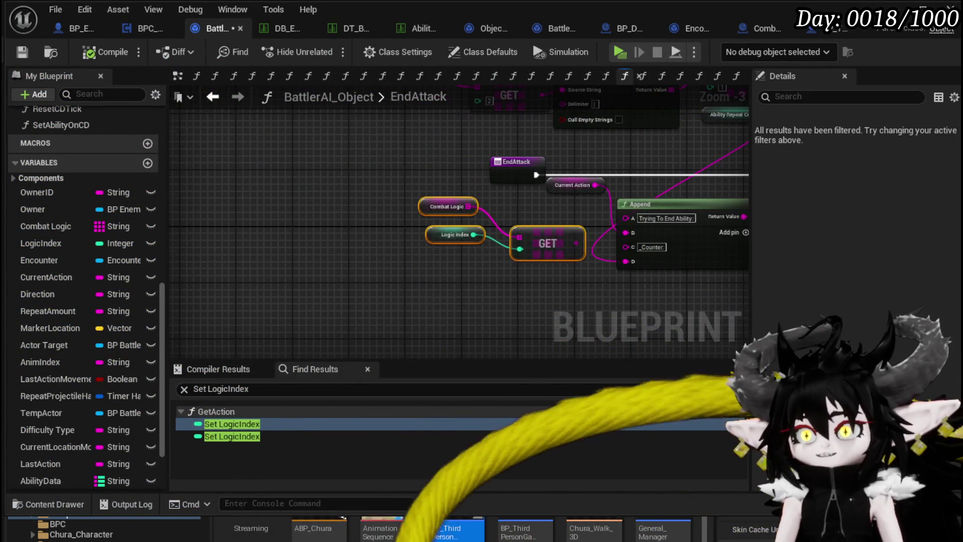
scroll(602, 280, "up", 2)
left_click_drag(436, 268, 498, 262)
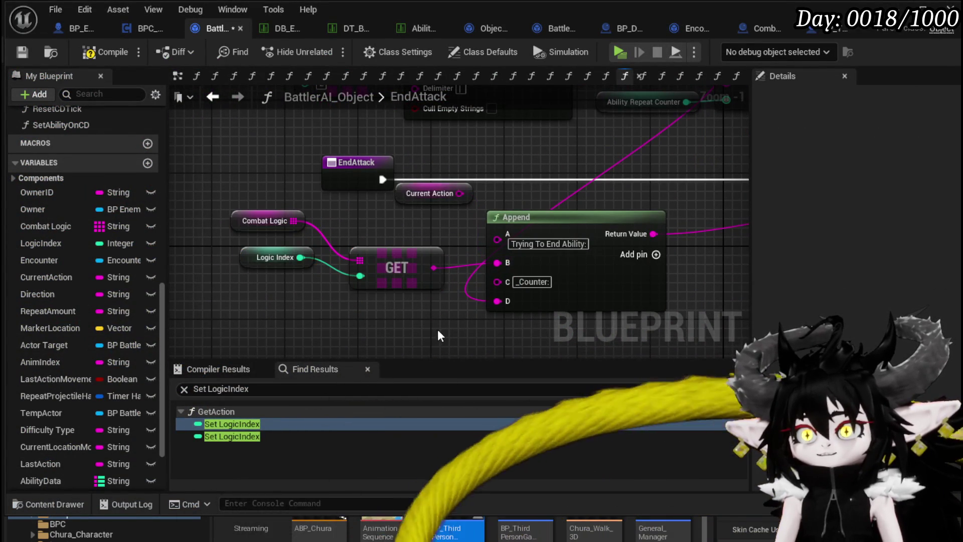
left_click(22, 54)
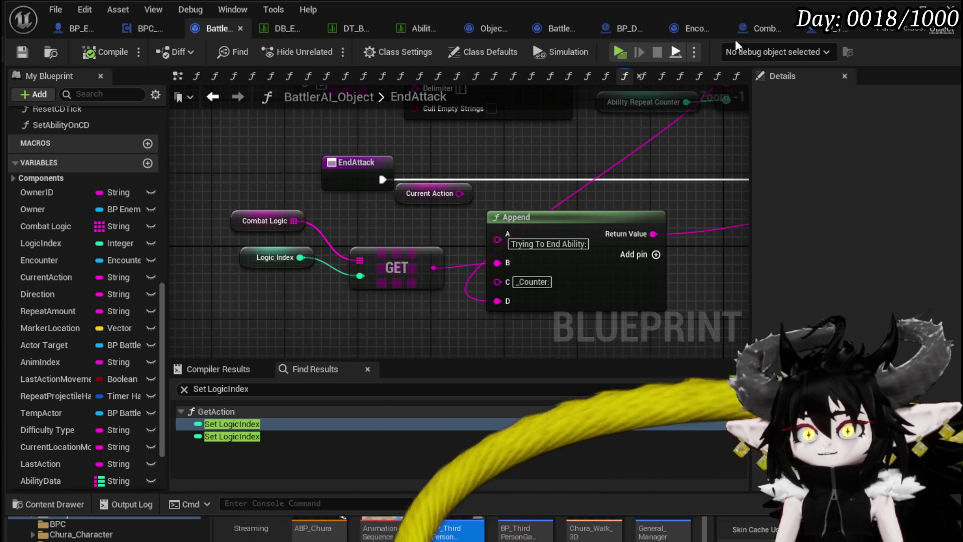
key("alt+Tab")
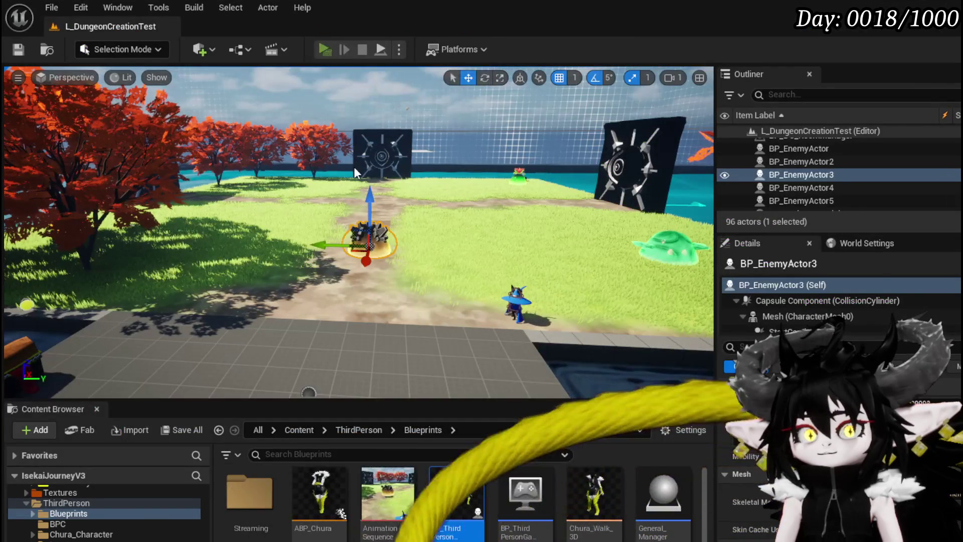
key("alt+p")
key("w")
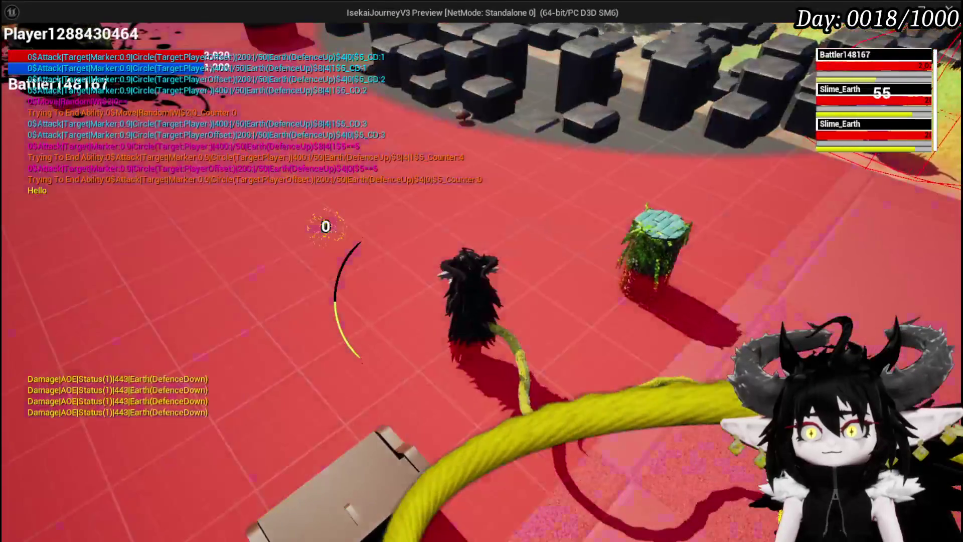
key("Escape")
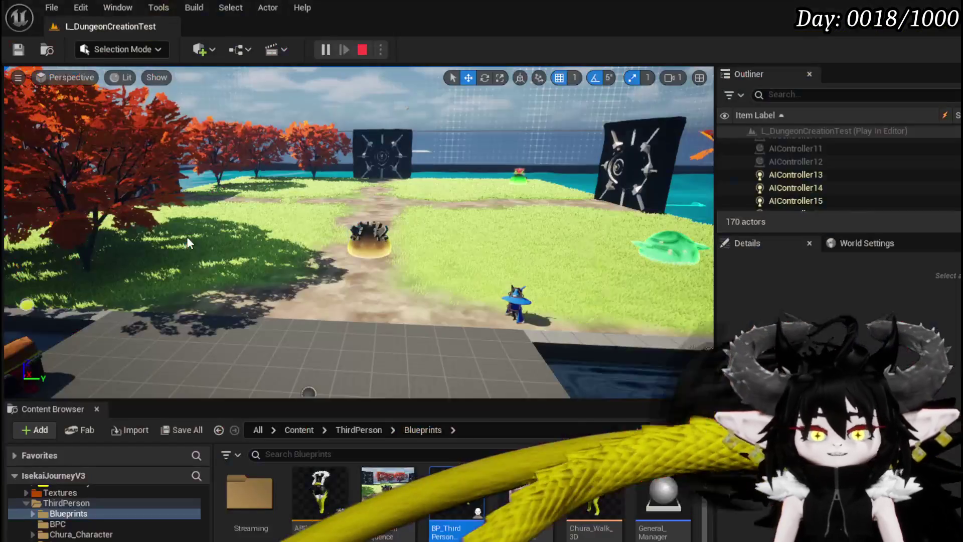
key("Escape")
key("ctrl+s")
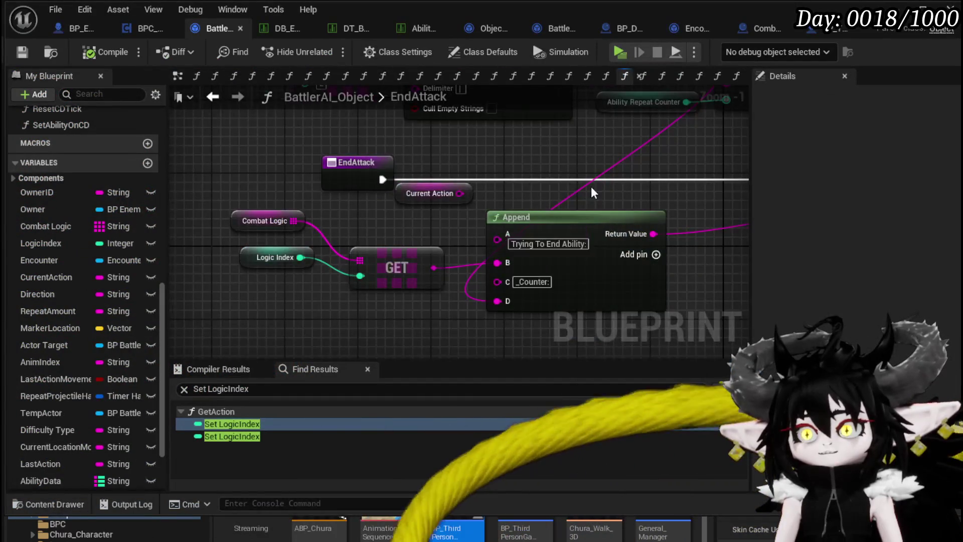
Reposition the GET, Ability Repeat Counter and >= nodes, then compile and save BattlerAI_Object
scroll(591, 186, "down", 2)
mouse_move(522, 198)
left_mouse_down()
mouse_move(323, 207)
mouse_move(492, 204)
mouse_move(574, 177)
left_mouse_up()
left_click(397, 221)
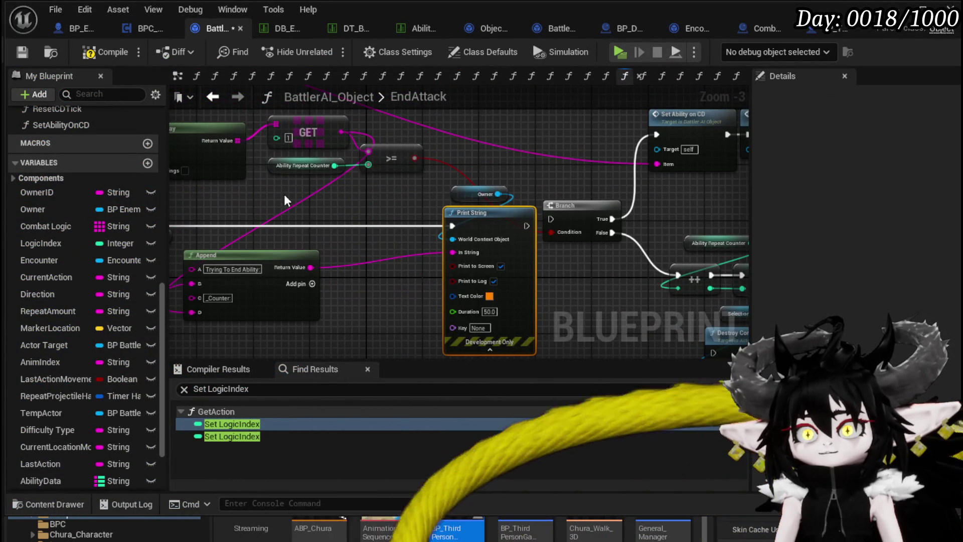
mouse_move(287, 194)
left_mouse_down()
mouse_move(397, 130)
mouse_move(402, 161)
left_mouse_up()
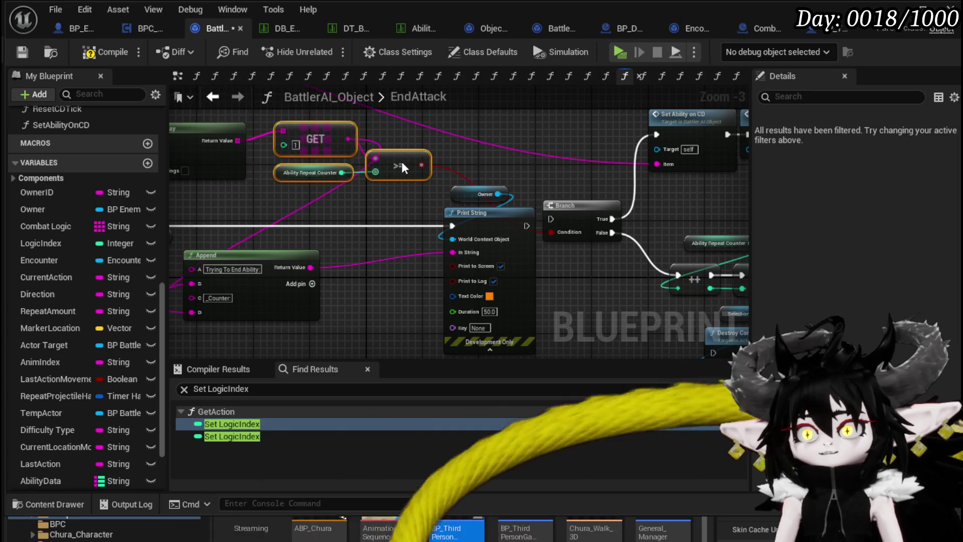
mouse_move(459, 152)
left_mouse_down()
mouse_move(558, 161)
mouse_move(484, 248)
mouse_move(475, 226)
left_mouse_up()
left_click(24, 52)
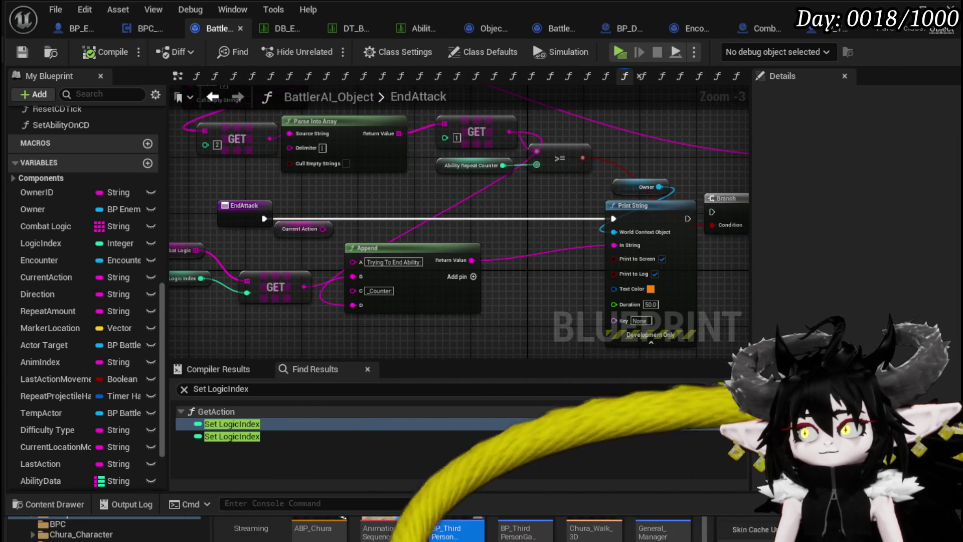
Return to the level editor and start a play test with Alt+P
left_click_drag(532, 181, 469, 196)
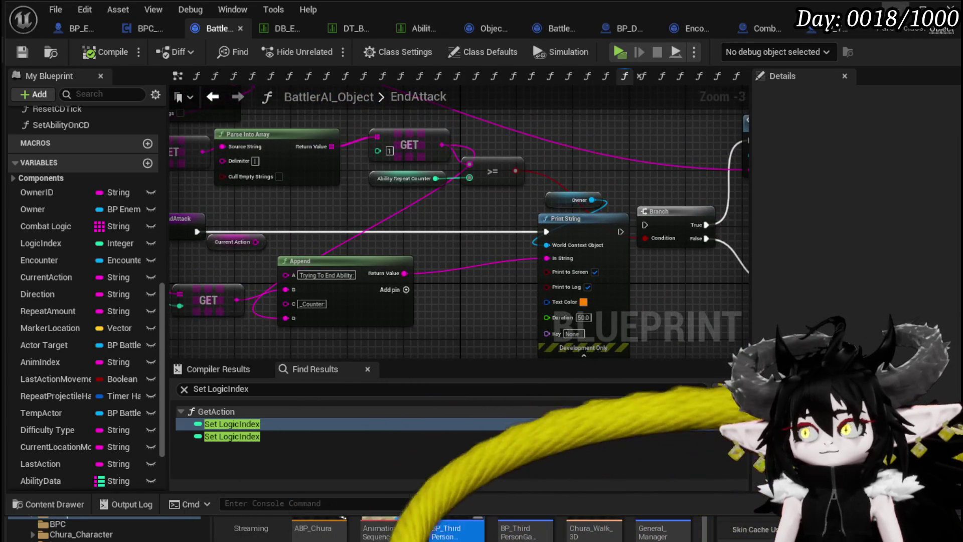
left_click(837, 30)
key("alt+p")
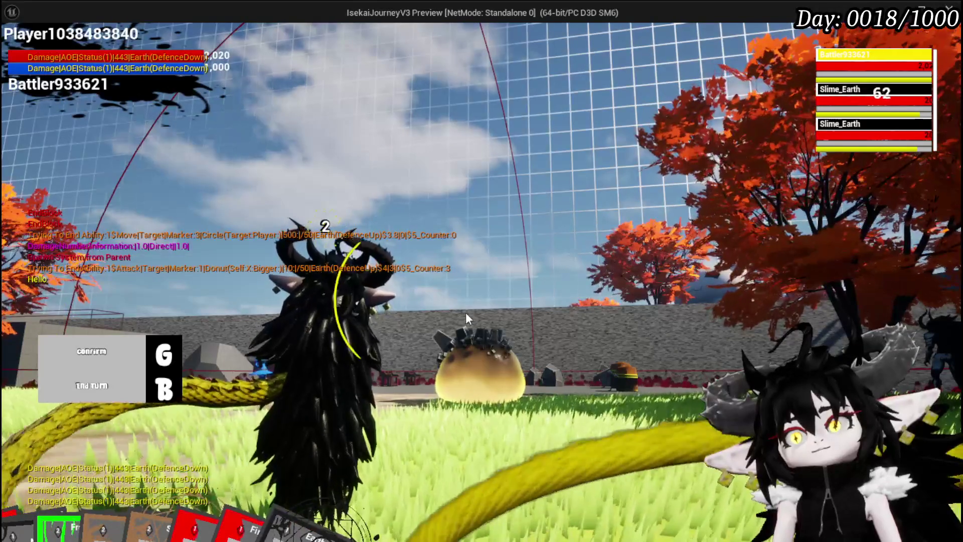
Stop the play test and save the modified packages with Ctrl+S
key("Escape")
key("ctrl+s")
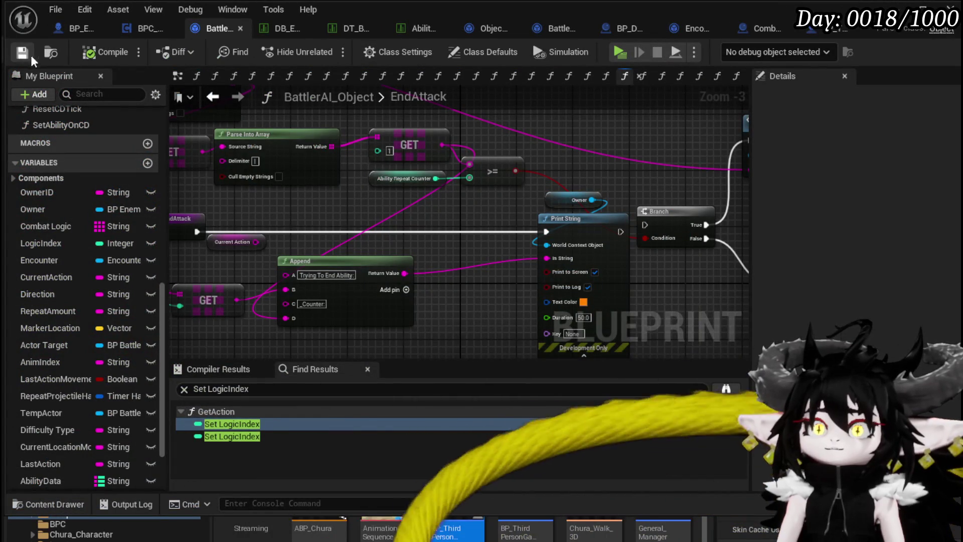
Switch to BP_EnemyBattler, inspect the EndWaiting Ability Timer nodes, then view the EventGraph
left_click(70, 29)
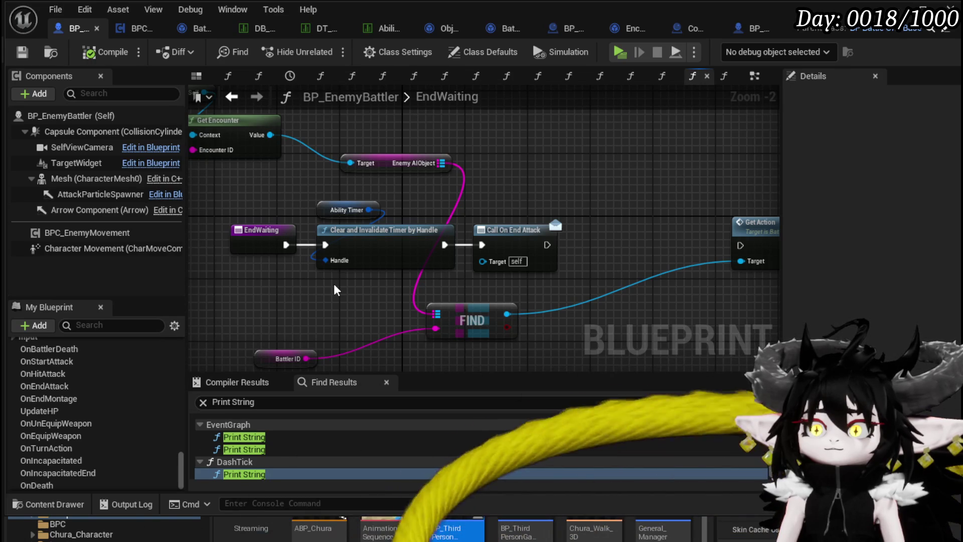
left_click_drag(337, 290, 329, 209)
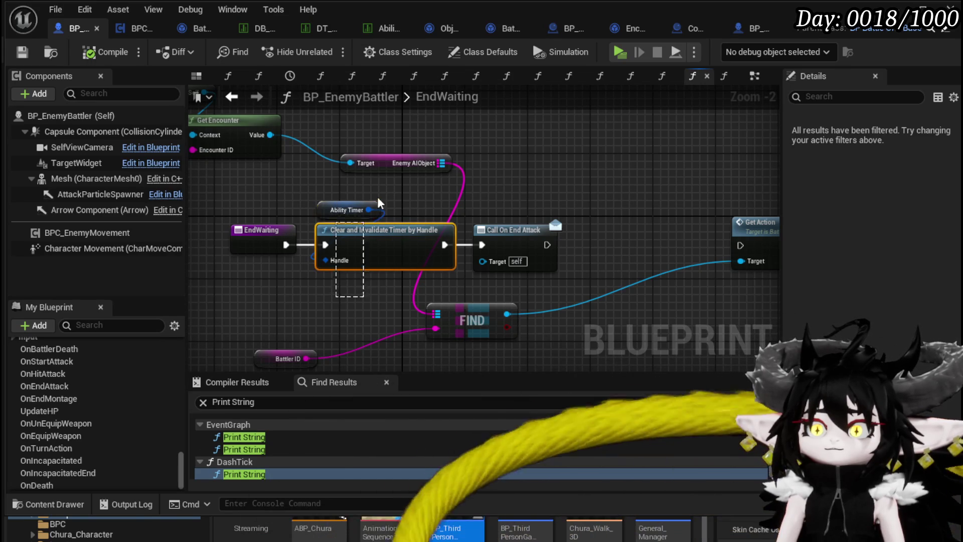
left_click(306, 286)
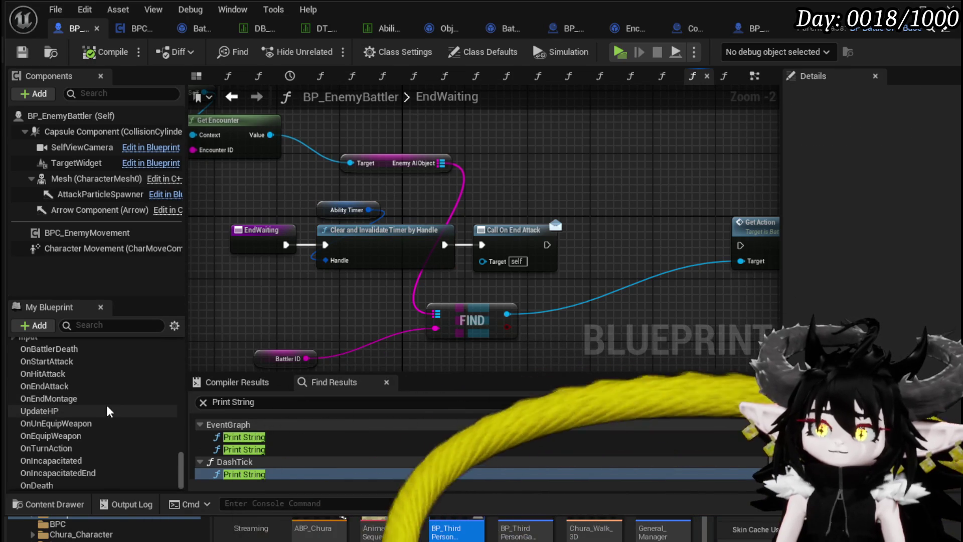
scroll(107, 412, "up", 3)
scroll(107, 412, "up", 1)
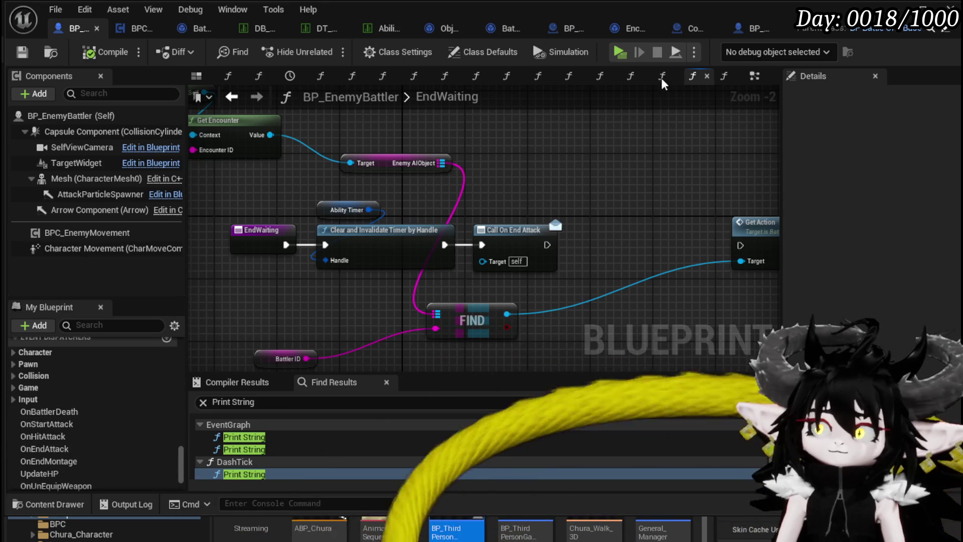
left_click(755, 76)
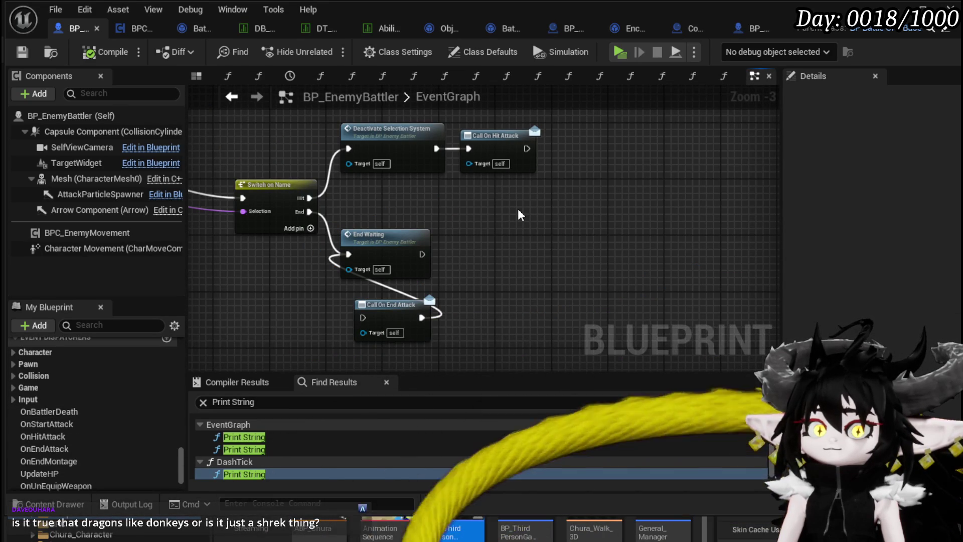
Move the Call On End Attack node beside End Waiting
mouse_move(518, 208)
left_mouse_down()
mouse_move(451, 200)
mouse_move(526, 213)
left_mouse_up()
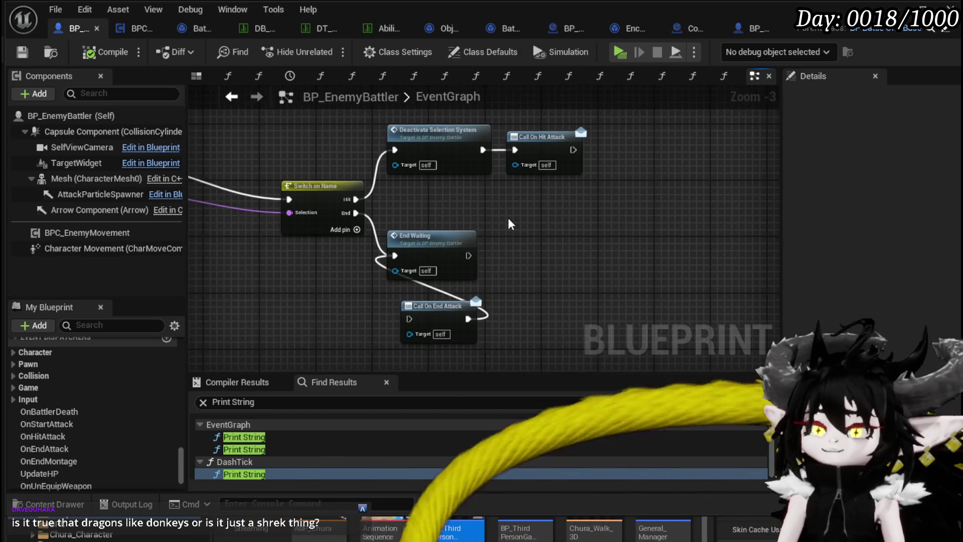
scroll(526, 214, "up", 1)
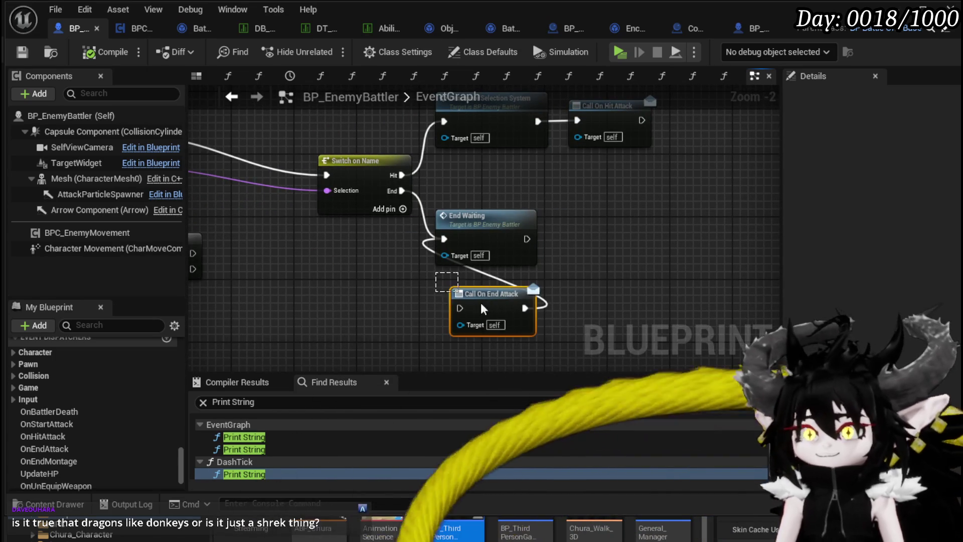
left_click_drag(506, 308, 363, 251)
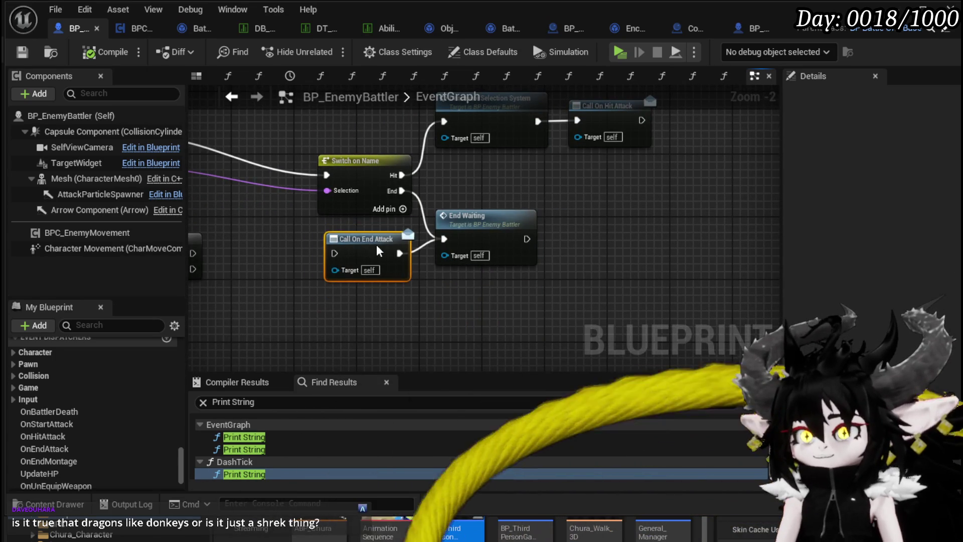
Shift the Parse Into Array and Ability Montage Data nodes down-left
scroll(376, 244, "down", 1)
mouse_move(495, 227)
left_mouse_down()
mouse_move(474, 340)
mouse_move(461, 276)
left_mouse_up()
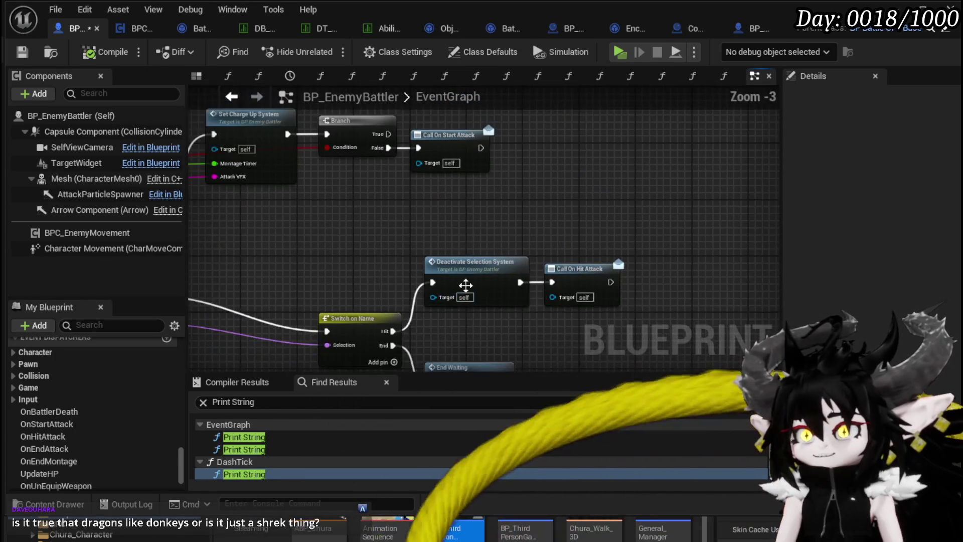
scroll(627, 285, "down", 2)
left_click_drag(626, 285, 504, 241)
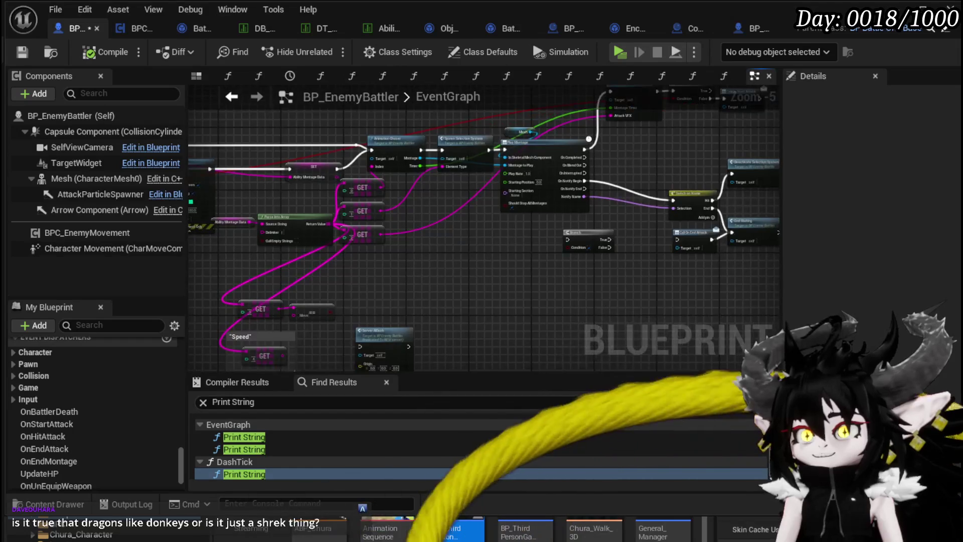
scroll(393, 252, "up", 3)
mouse_move(394, 251)
left_mouse_down()
mouse_move(441, 216)
mouse_move(477, 261)
mouse_move(394, 190)
left_mouse_up()
mouse_move(502, 215)
left_mouse_down()
mouse_move(389, 261)
mouse_move(271, 271)
mouse_move(355, 249)
mouse_move(447, 167)
mouse_move(468, 263)
mouse_move(426, 194)
left_mouse_up()
scroll(425, 189, "down", 2)
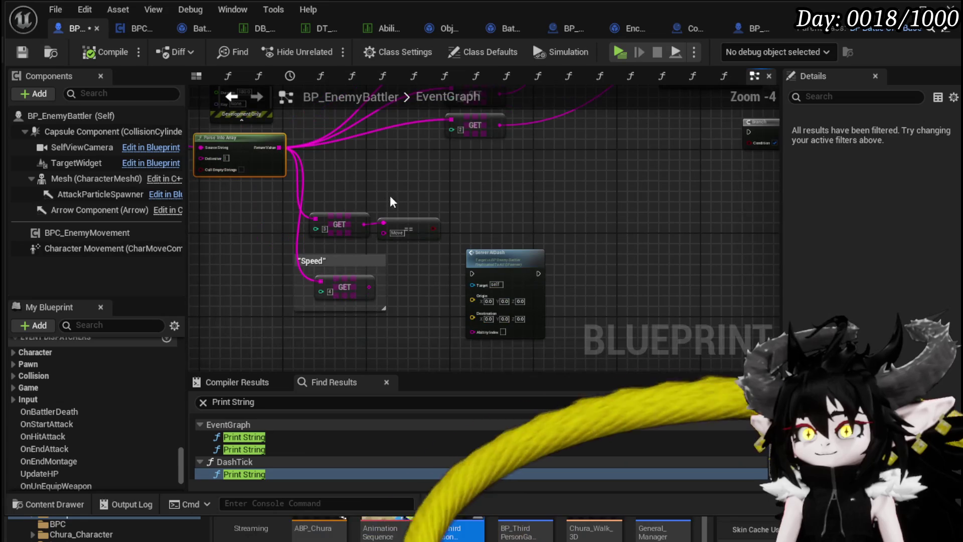
Select the Speed comment group with its GETs and Server AIDash, then survey up to Switch on Name
left_click_drag(275, 334, 570, 216)
scroll(501, 282, "up", 3)
mouse_move(462, 299)
left_mouse_down()
mouse_move(397, 287)
mouse_move(387, 299)
mouse_move(469, 238)
left_mouse_up()
scroll(387, 299, "down", 1)
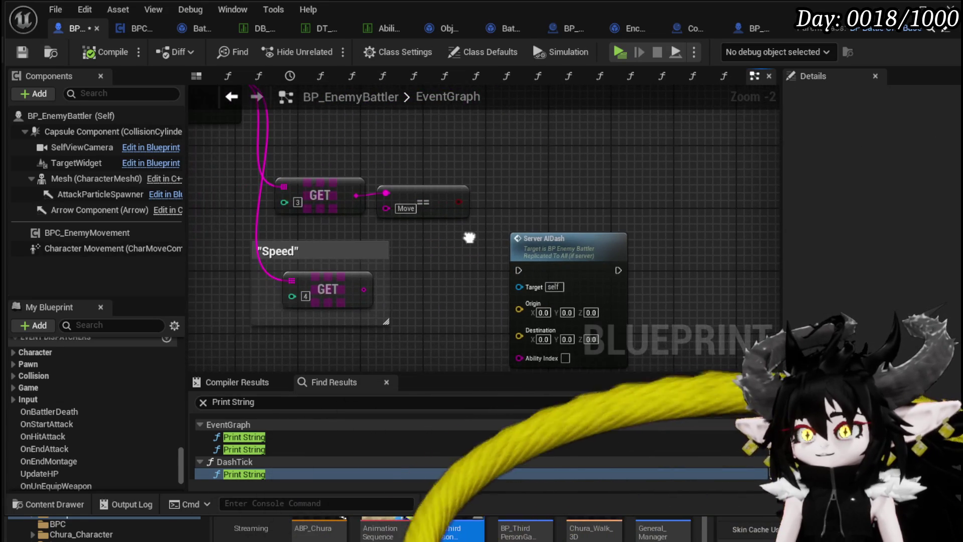
left_click_drag(367, 229, 359, 198)
left_click_drag(270, 335, 642, 143)
mouse_move(503, 200)
left_mouse_down()
mouse_move(362, 232)
mouse_move(217, 359)
mouse_move(476, 228)
mouse_move(429, 266)
mouse_move(432, 227)
mouse_move(319, 221)
mouse_move(446, 308)
mouse_move(475, 285)
mouse_move(412, 301)
mouse_move(420, 263)
mouse_move(306, 207)
mouse_move(303, 152)
mouse_move(380, 191)
mouse_move(386, 251)
mouse_move(453, 241)
left_mouse_up()
scroll(303, 151, "down", 2)
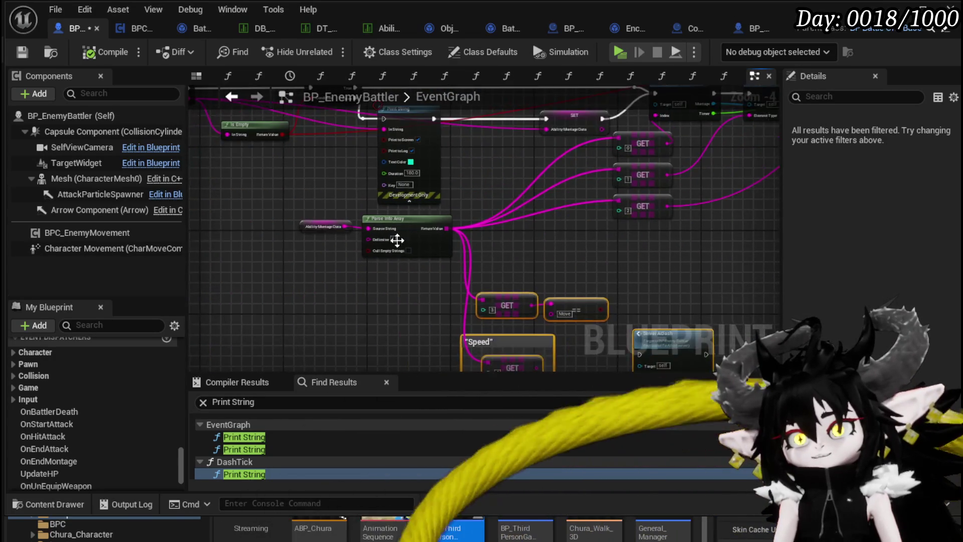
scroll(343, 230, "up", 3)
scroll(294, 266, "down", 2)
scroll(294, 267, "down", 1)
mouse_move(294, 266)
left_mouse_down()
mouse_move(391, 310)
mouse_move(379, 301)
mouse_move(188, 291)
left_mouse_up()
mouse_move(416, 298)
left_mouse_down()
mouse_move(308, 308)
mouse_move(567, 158)
mouse_move(392, 188)
mouse_move(597, 300)
mouse_move(504, 255)
mouse_move(626, 205)
left_mouse_up()
Reposition the Switch on Name and end-attack node group
left_click_drag(419, 259, 441, 248)
left_click_drag(742, 333, 382, 168)
left_click_drag(443, 203, 432, 188)
scroll(394, 239, "up", 2)
mouse_move(372, 254)
left_mouse_down()
mouse_move(395, 320)
mouse_move(383, 281)
mouse_move(366, 296)
mouse_move(337, 186)
mouse_move(498, 174)
left_mouse_up()
scroll(337, 179, "down", 1)
mouse_move(397, 288)
left_mouse_down()
mouse_move(572, 266)
mouse_move(381, 251)
mouse_move(359, 300)
mouse_move(444, 259)
mouse_move(342, 368)
left_mouse_up()
Break the link from Switch on Name's End output to End Waiting and start a new play test
mouse_move(410, 265)
left_mouse_down()
mouse_move(608, 253)
mouse_move(477, 215)
mouse_move(399, 293)
mouse_move(504, 170)
mouse_move(282, 258)
mouse_move(446, 253)
mouse_move(245, 259)
left_mouse_up()
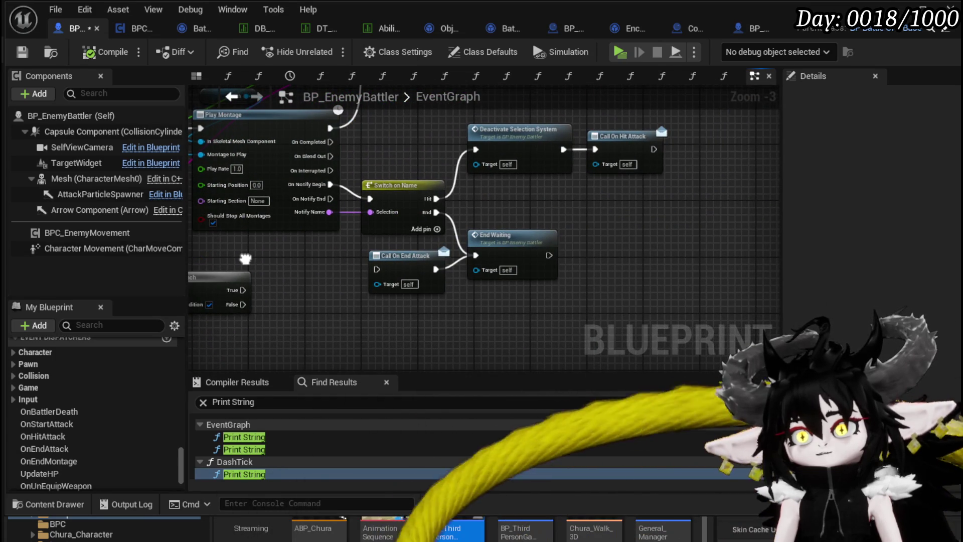
left_click_drag(246, 259, 237, 327)
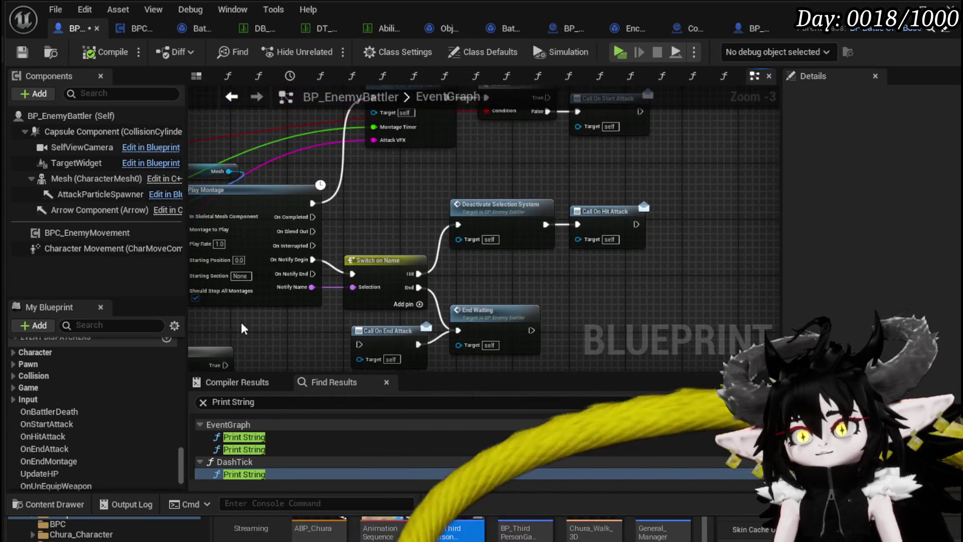
mouse_move(403, 215)
left_mouse_down()
mouse_move(373, 262)
mouse_move(422, 253)
mouse_move(423, 273)
mouse_move(493, 199)
left_mouse_up()
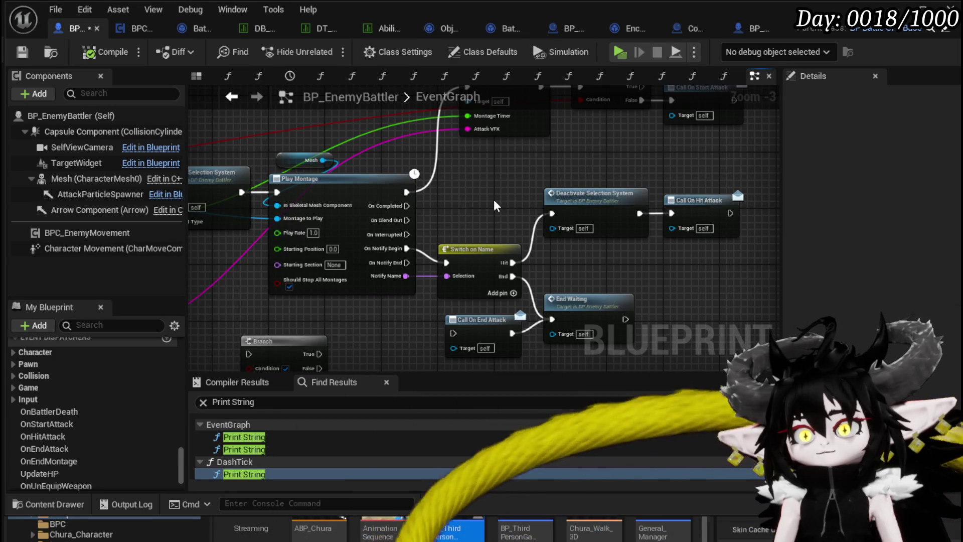
left_click_drag(489, 215, 438, 176)
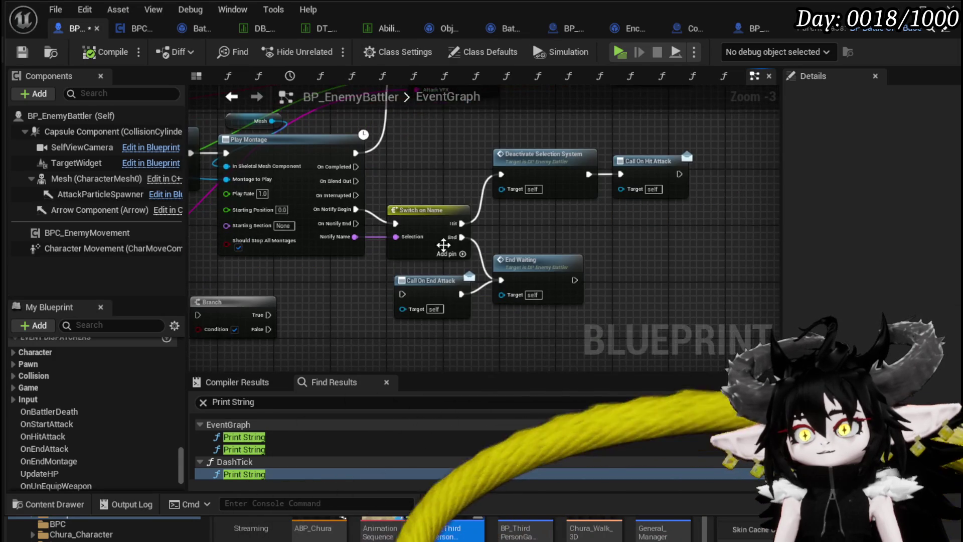
mouse_move(487, 244)
left_mouse_down()
mouse_move(493, 217)
mouse_move(506, 218)
left_mouse_up()
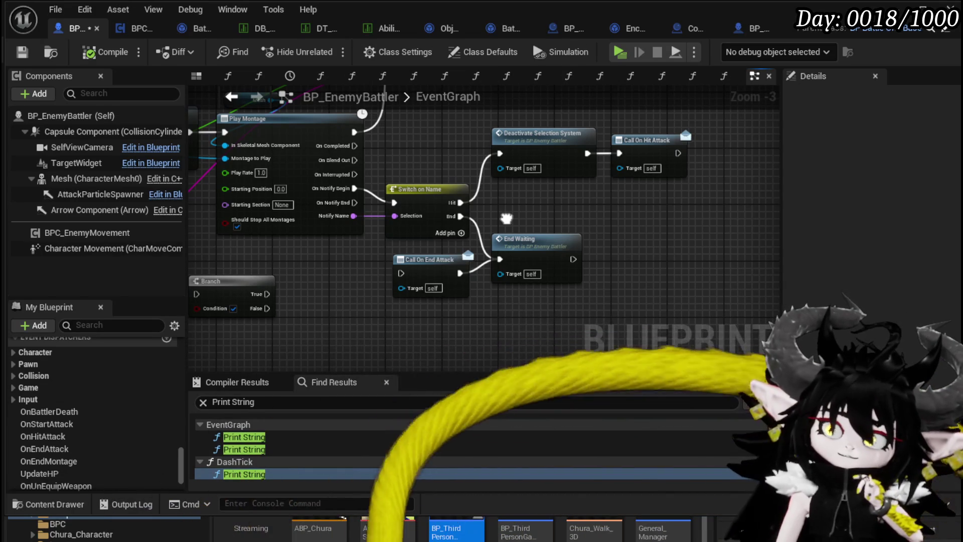
left_click_drag(506, 218, 441, 366)
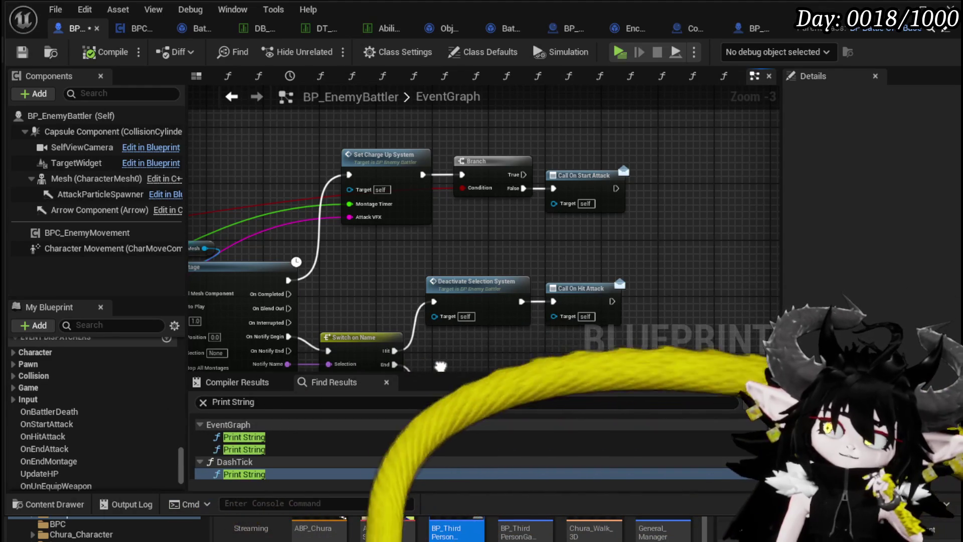
left_click_drag(440, 366, 591, 256)
mouse_move(370, 140)
left_mouse_down()
mouse_move(481, 163)
mouse_move(690, 177)
mouse_move(387, 173)
left_mouse_up()
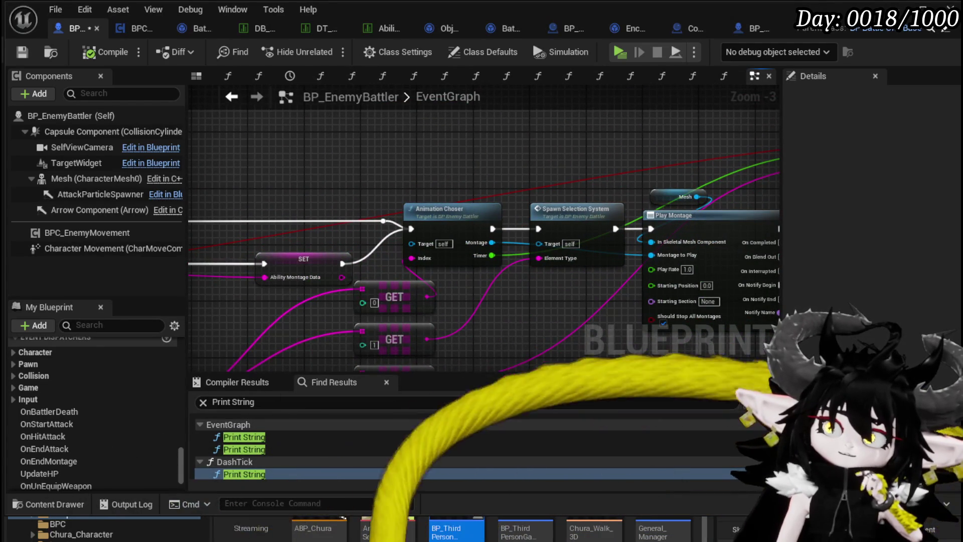
mouse_move(484, 171)
left_mouse_down()
mouse_move(312, 170)
mouse_move(15, 147)
left_mouse_up()
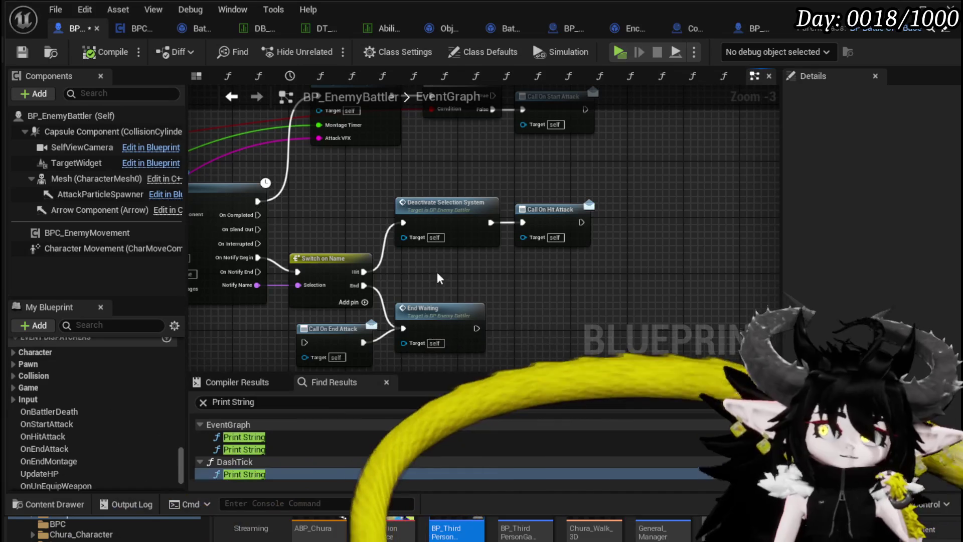
left_click(362, 285, "alt")
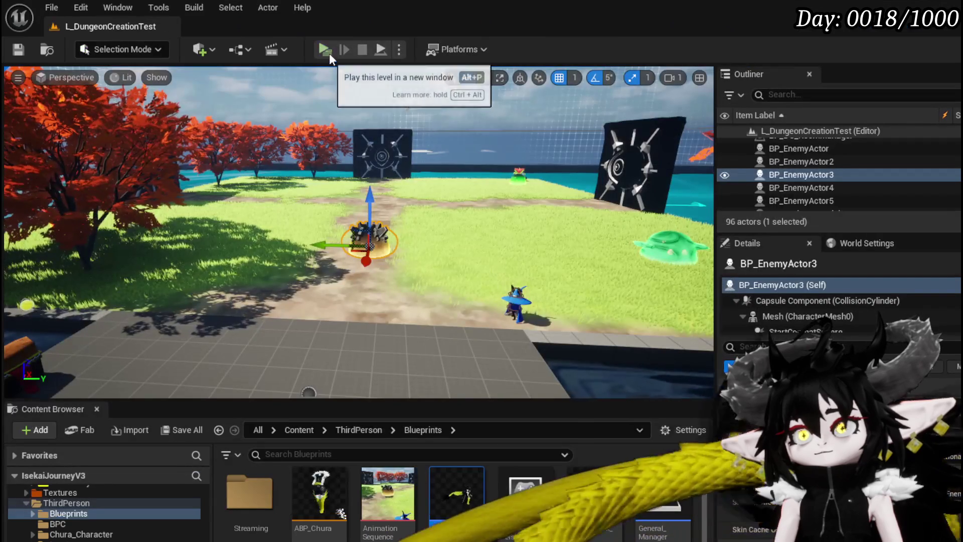
left_click(330, 53)
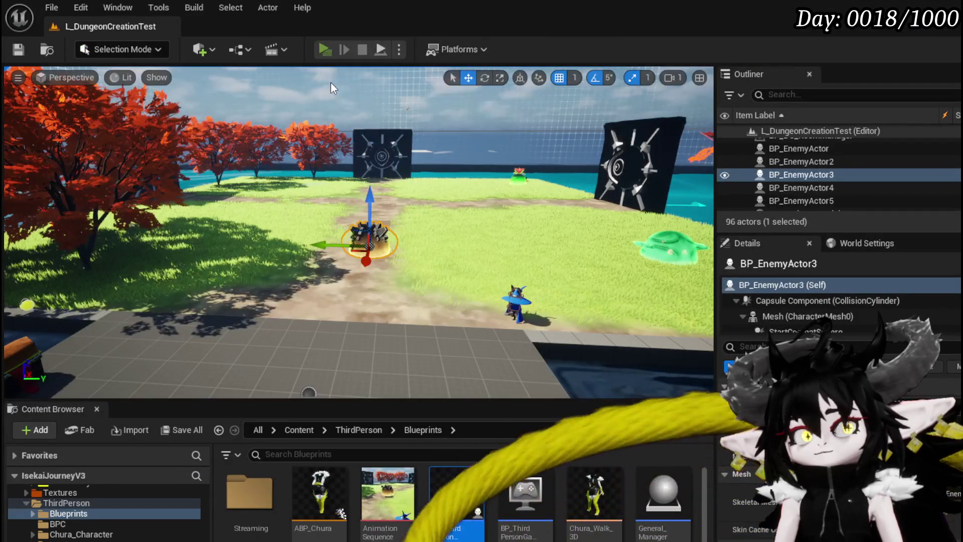
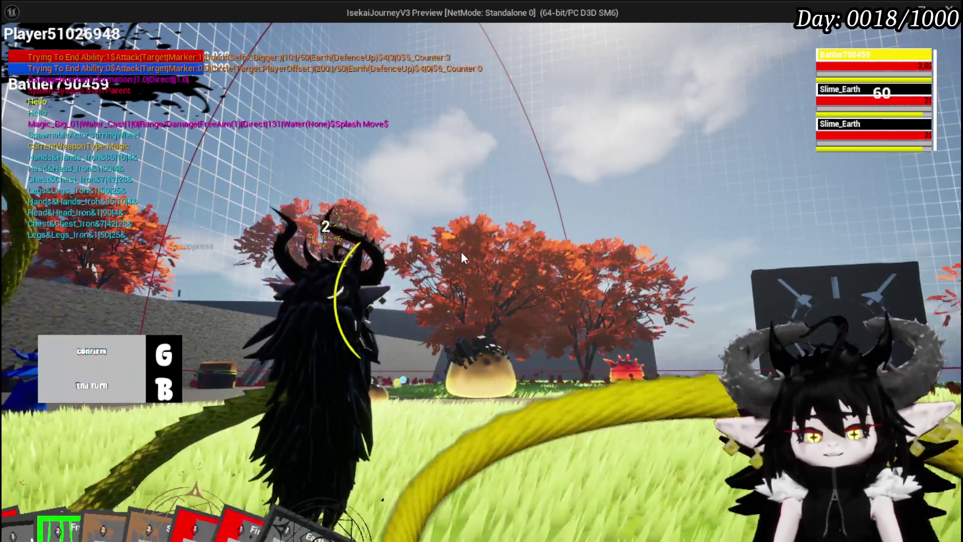
Stop the running play session, start a new play test, and resume the battle with X
key("alt+Tab")
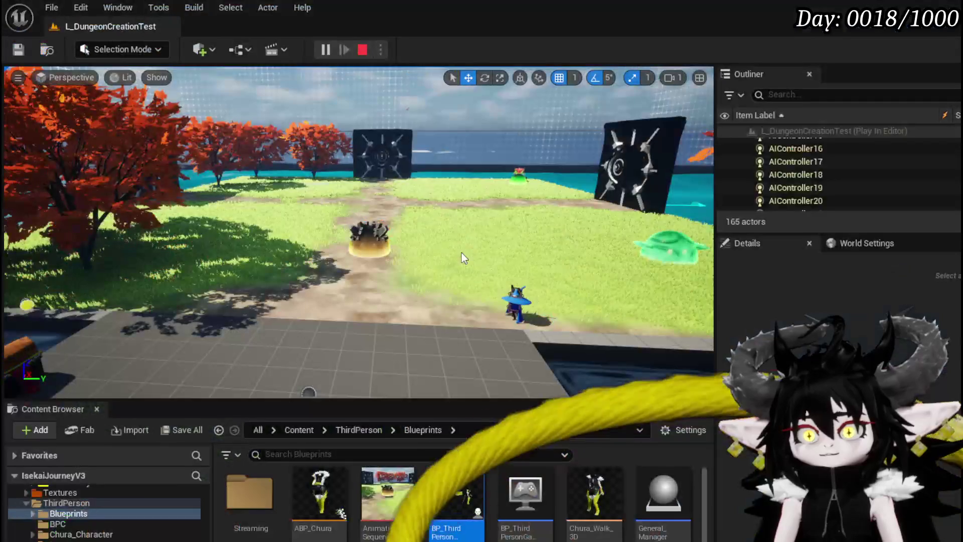
key("Escape")
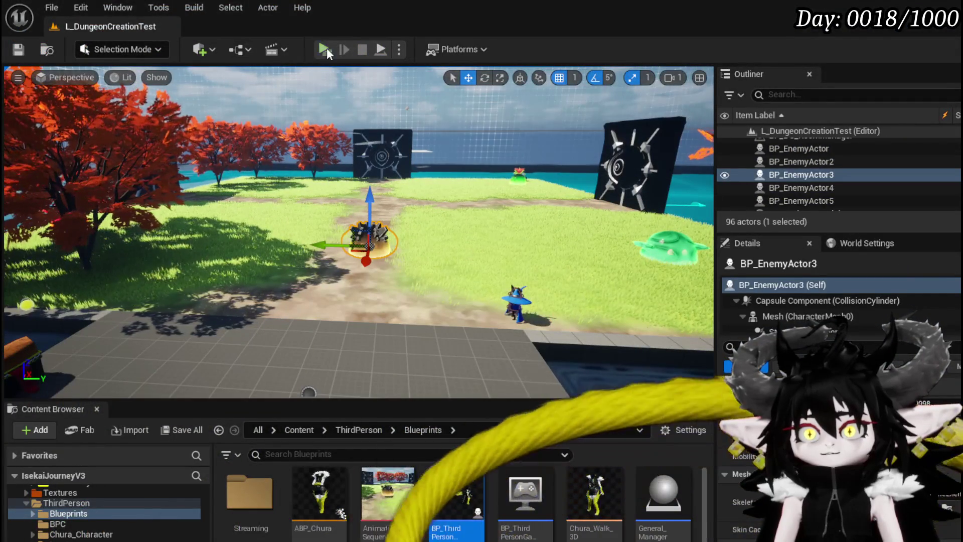
key("alt+p")
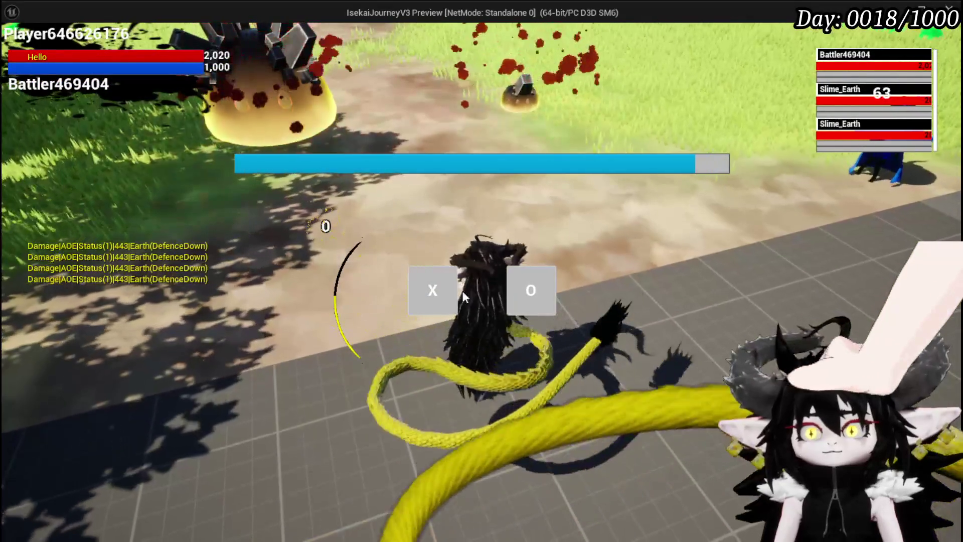
left_click(424, 294)
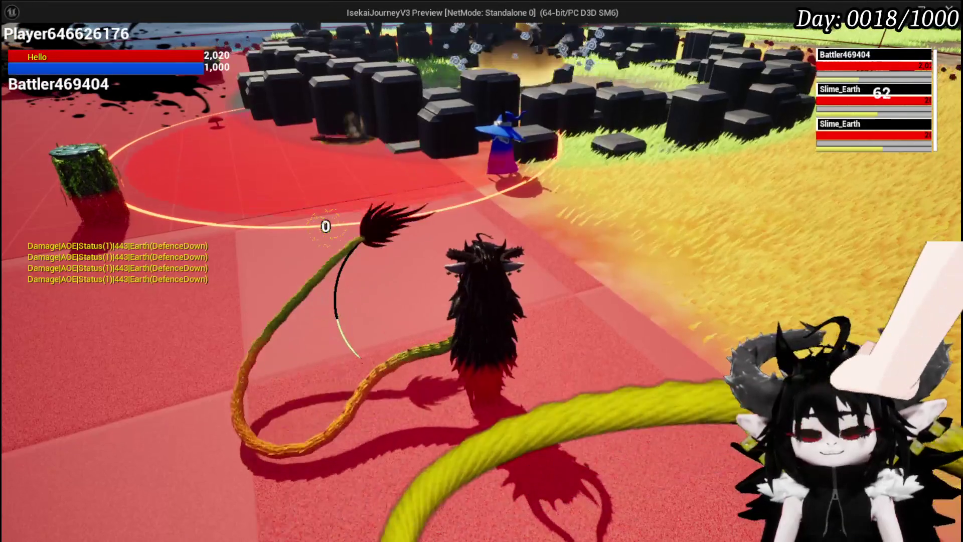
Stop and relaunch play, then cast a water spell at the spiky slime
key("alt+Tab")
key("Escape")
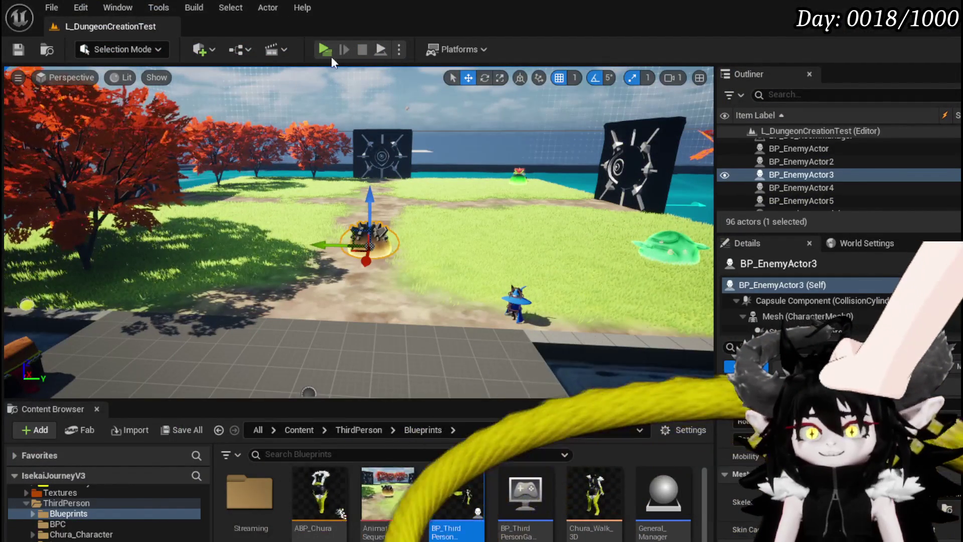
left_click(320, 50)
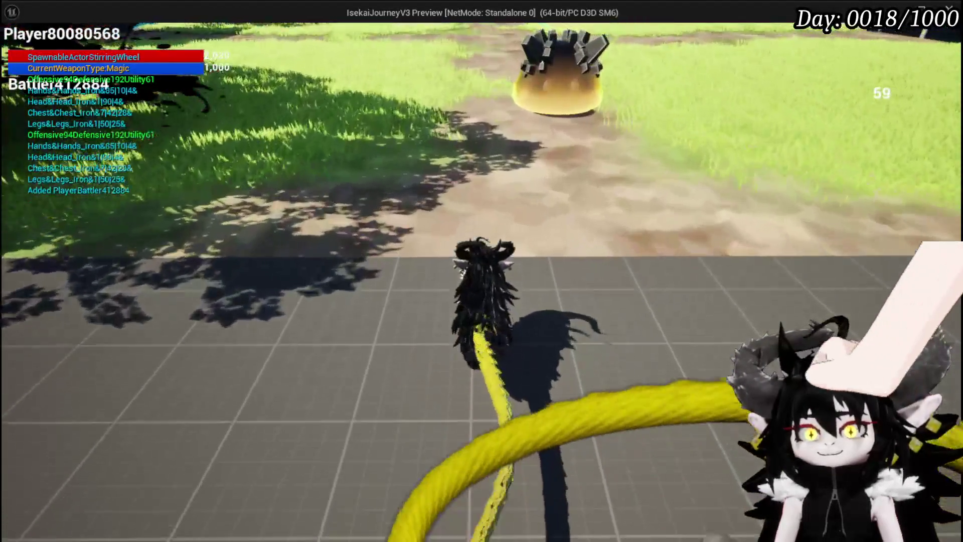
key("w")
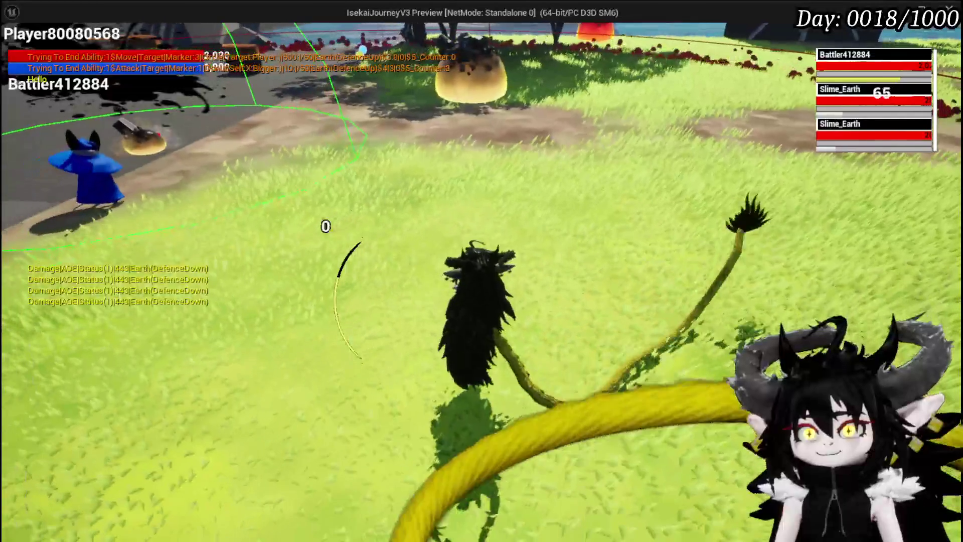
End that test, launch one more play test, then leave the game for the editor
key("Escape")
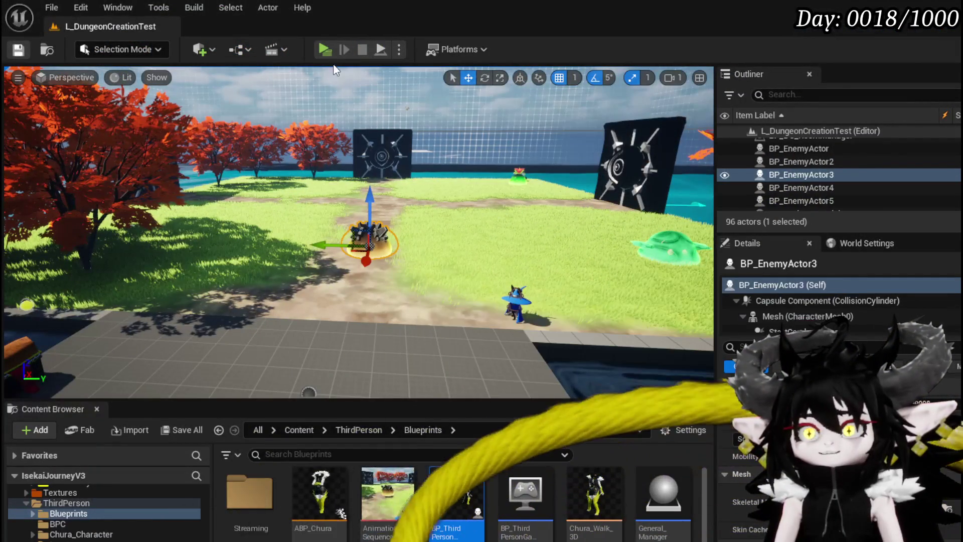
left_click(325, 50)
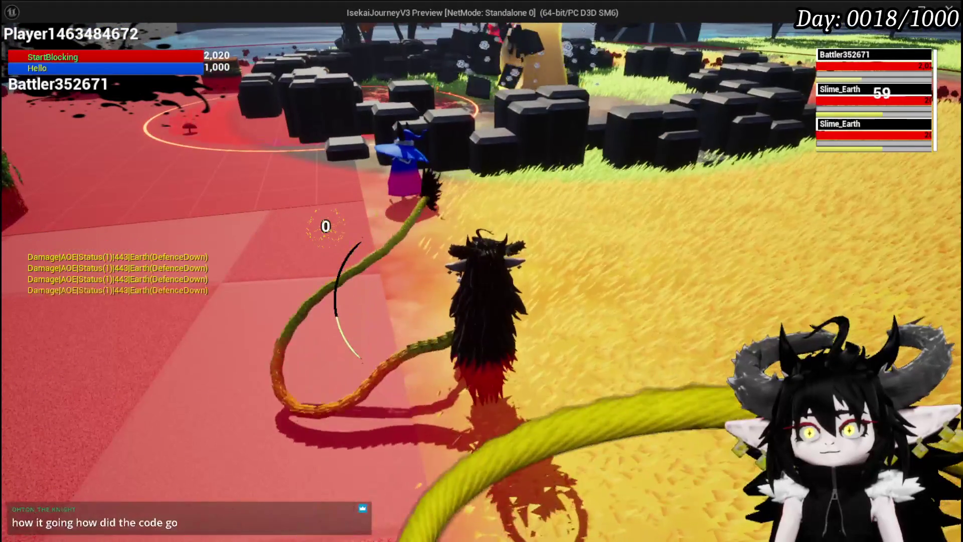
key("Escape")
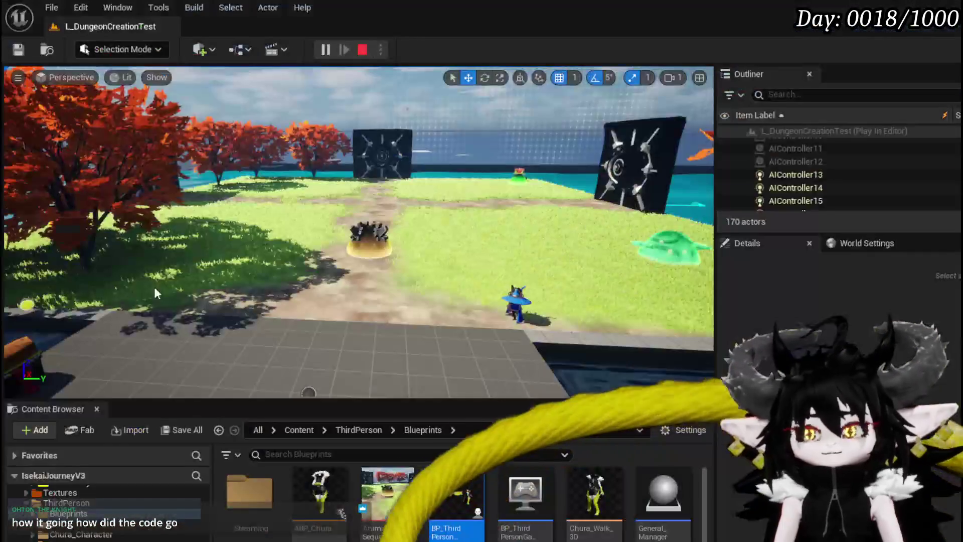
Run another battle test choosing X, stop it, and save L_DungeonCreationTest
left_click(325, 49)
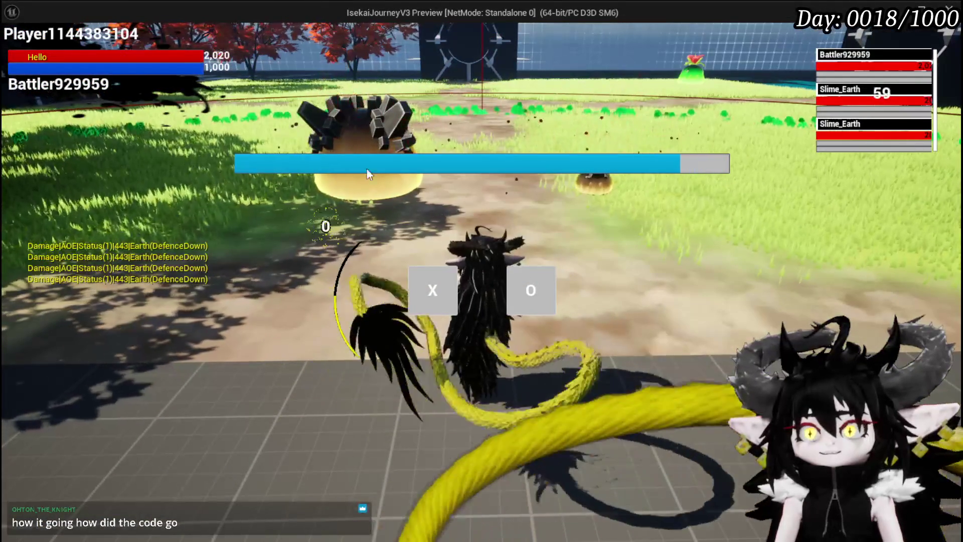
left_click(438, 283)
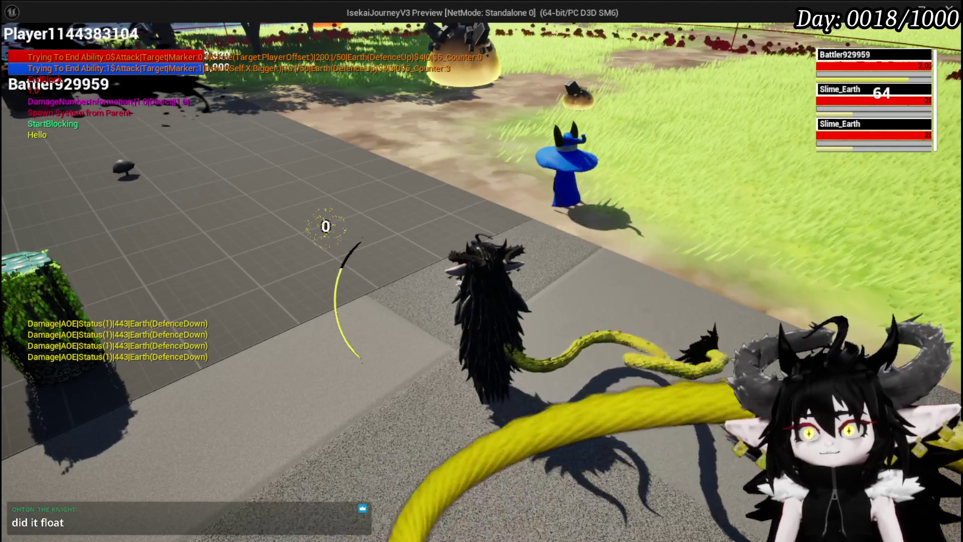
key("Escape")
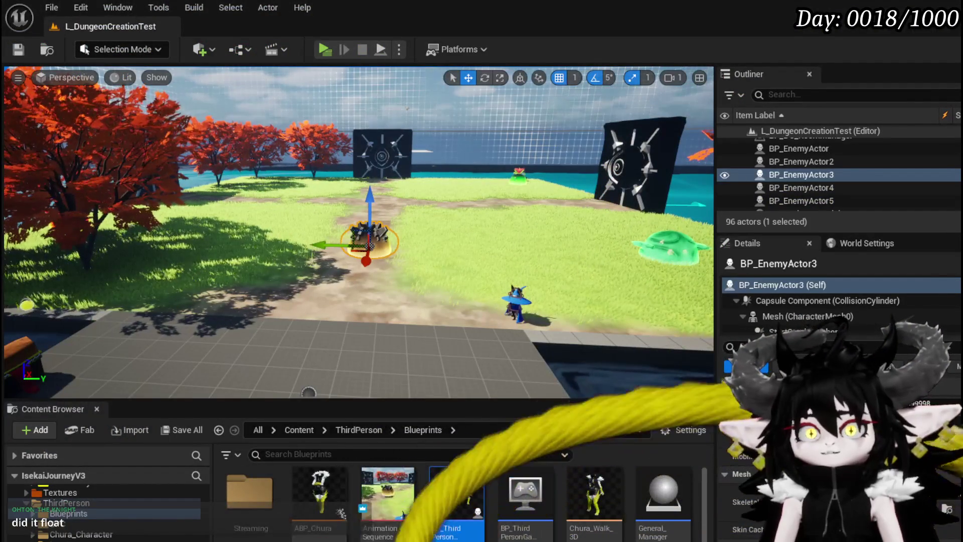
left_click(18, 50)
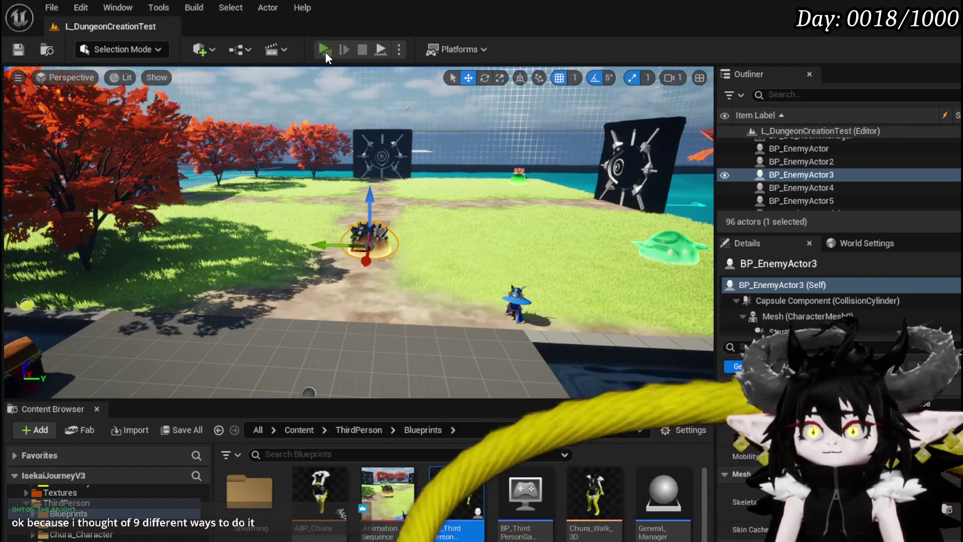
Play-test the battle again choosing X, save the level, and switch to BP_EnemyBattler
left_click(324, 50)
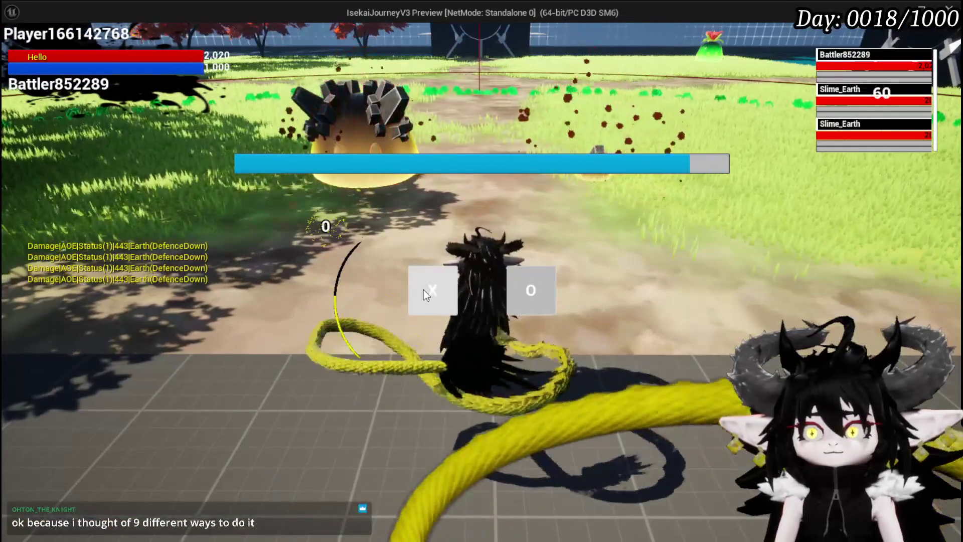
left_click(423, 291)
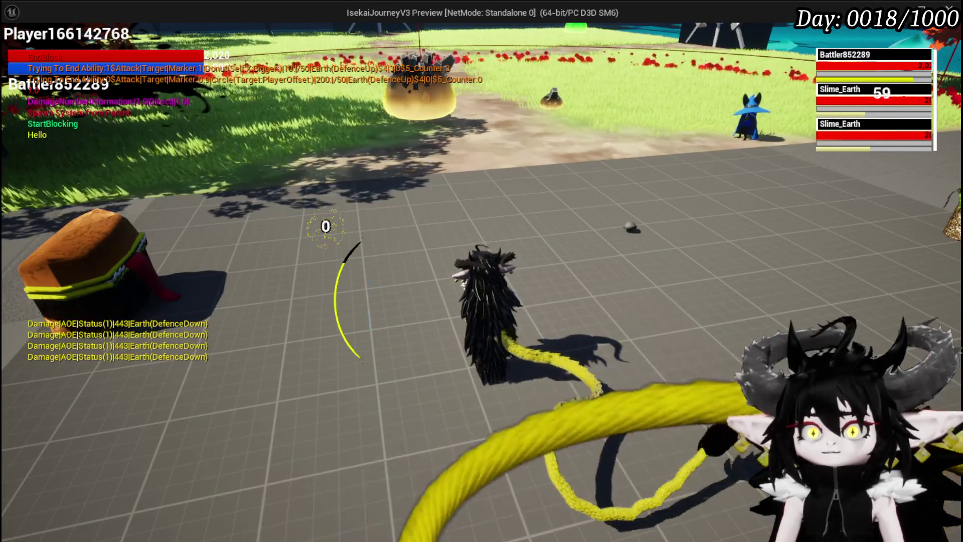
key("Escape")
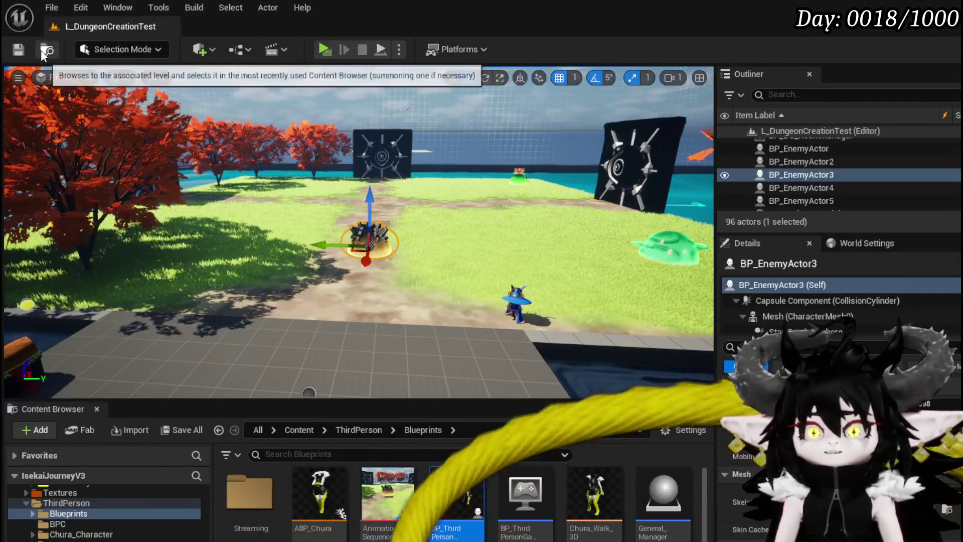
left_click(18, 49)
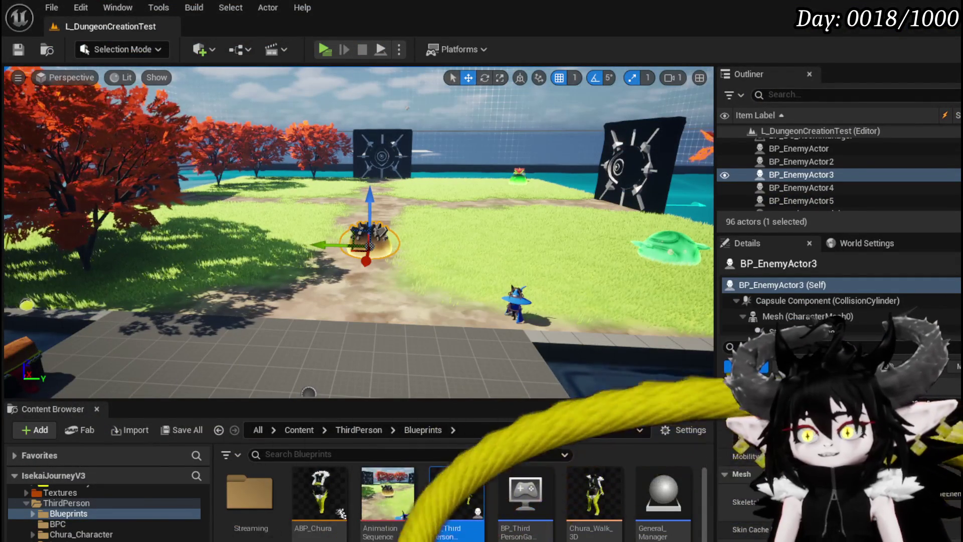
key("alt+Tab")
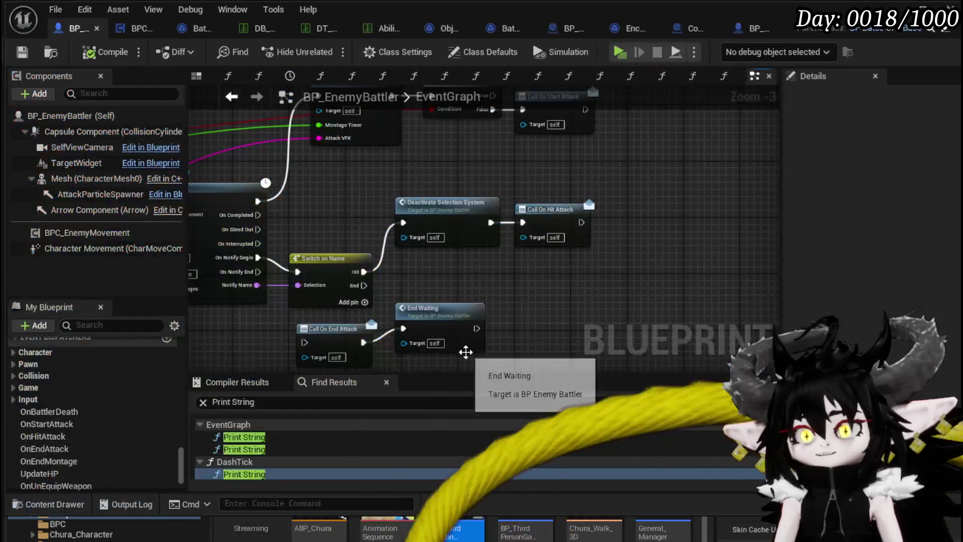
In DT_BattlerInfo, edit Slime_Earth|Elite's second CombatLogic entry to end with $8|4|1$5
left_click(249, 29)
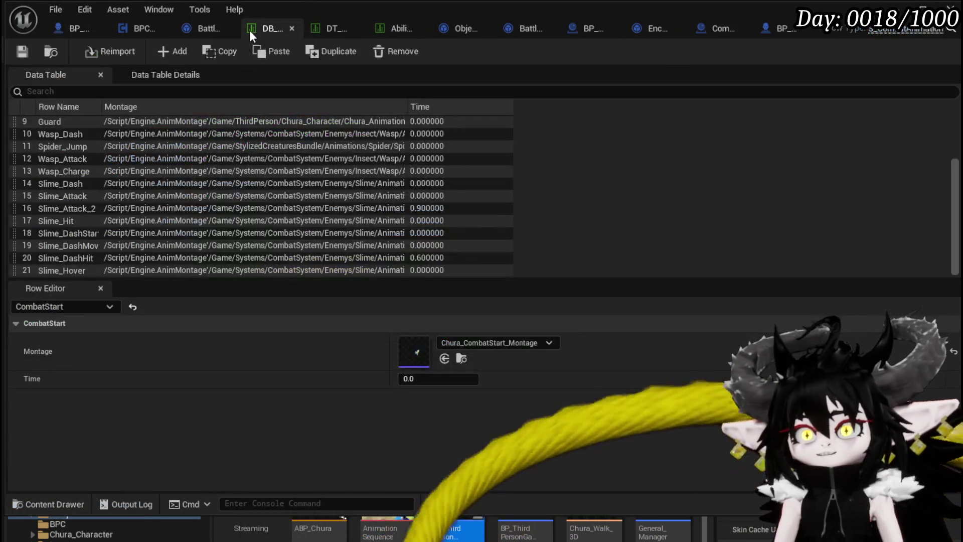
left_click(329, 27)
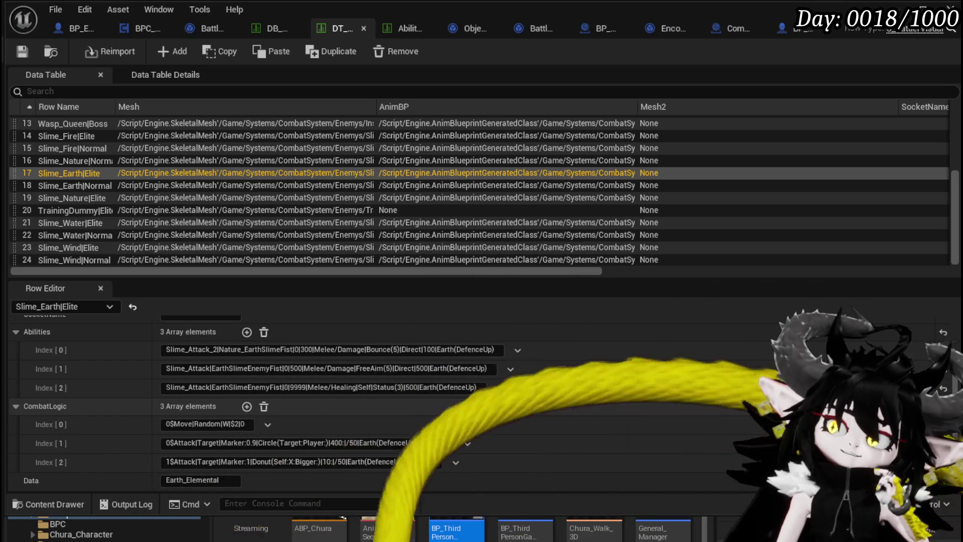
left_click(421, 443)
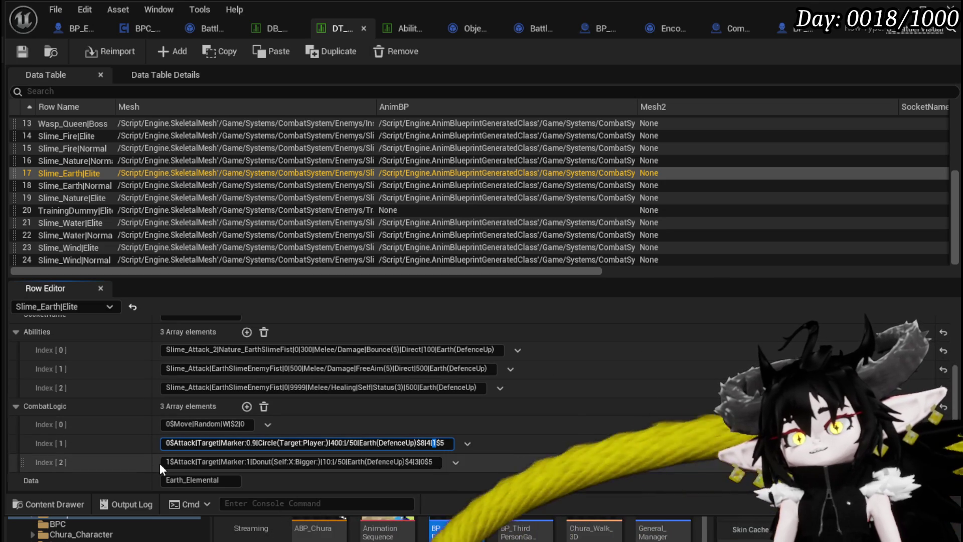
Make the third CombatLogic entry end with $4|3|0$5 and commit the field
left_click_drag(164, 462, 435, 462)
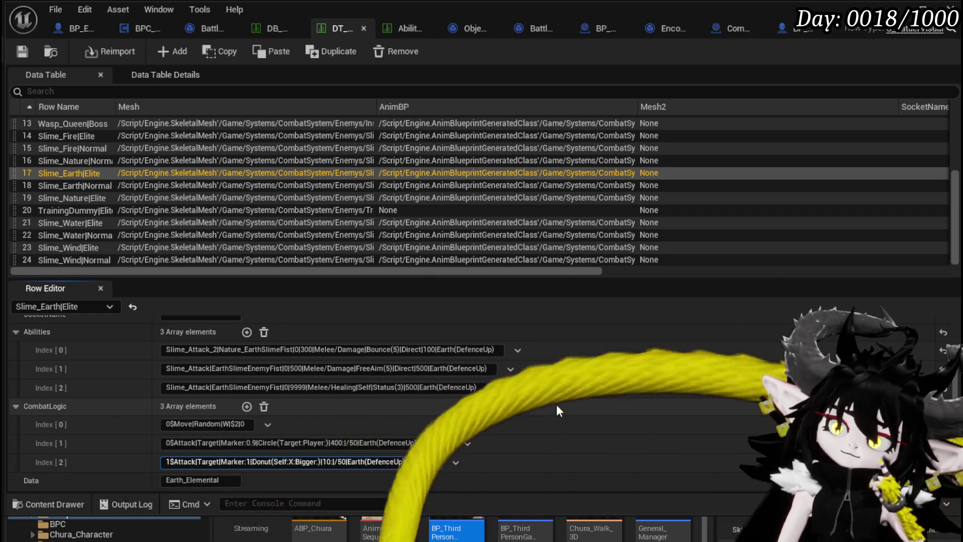
left_click(86, 49)
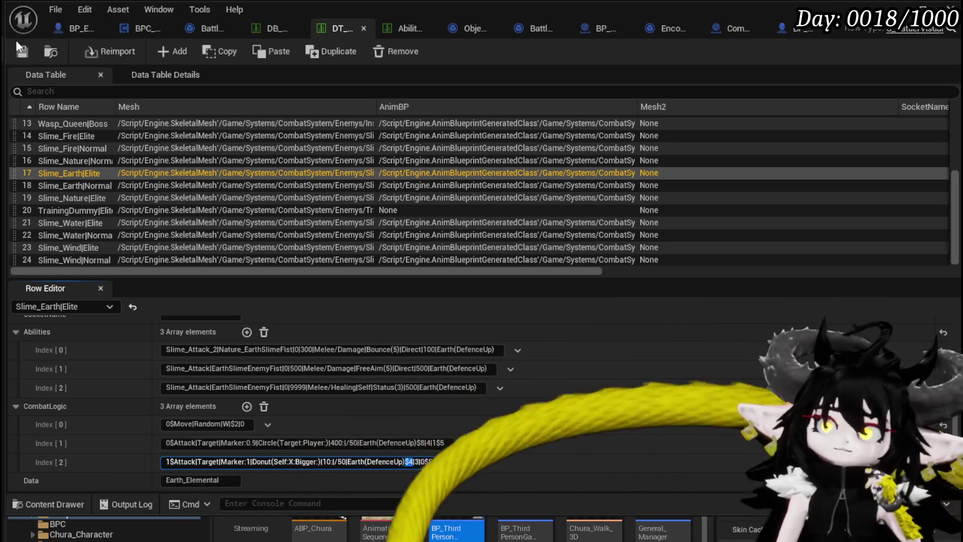
left_click(91, 26)
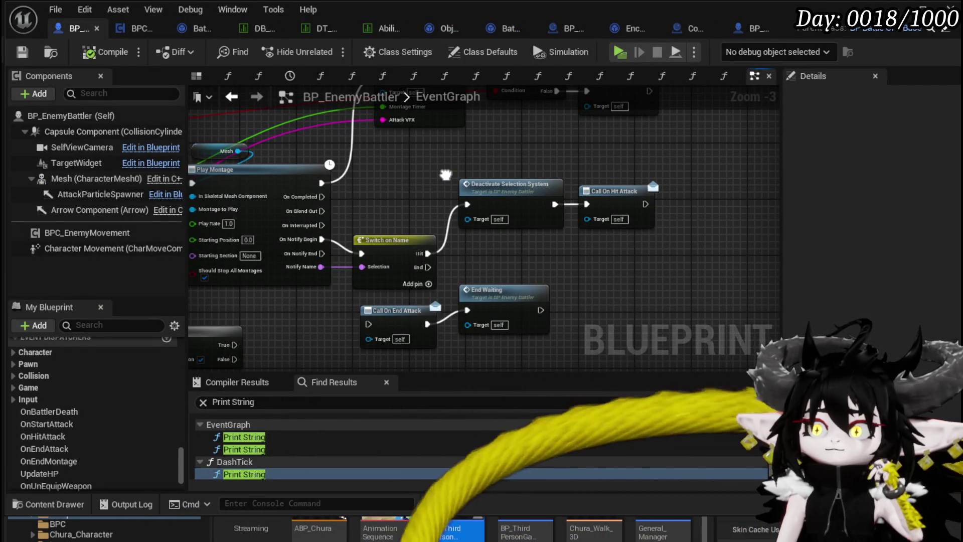
mouse_move(446, 174)
left_mouse_down()
mouse_move(364, 230)
mouse_move(479, 176)
left_mouse_up()
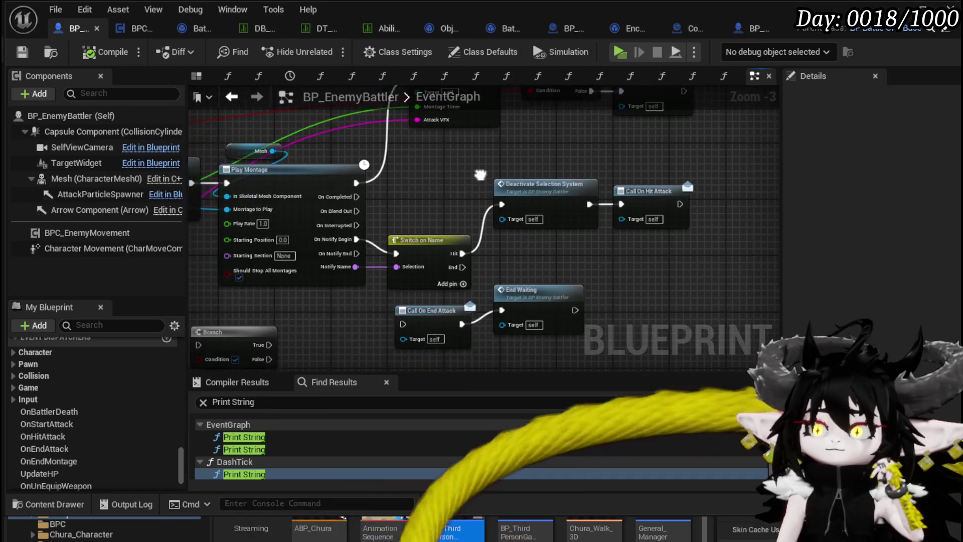
mouse_move(581, 267)
left_mouse_down()
mouse_move(556, 230)
mouse_move(524, 236)
left_mouse_up()
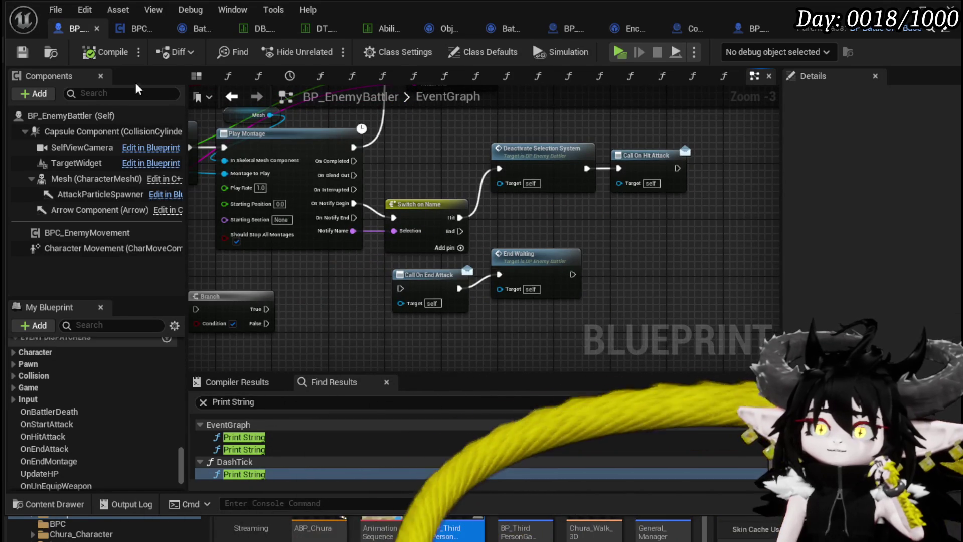
key("ctrl+s")
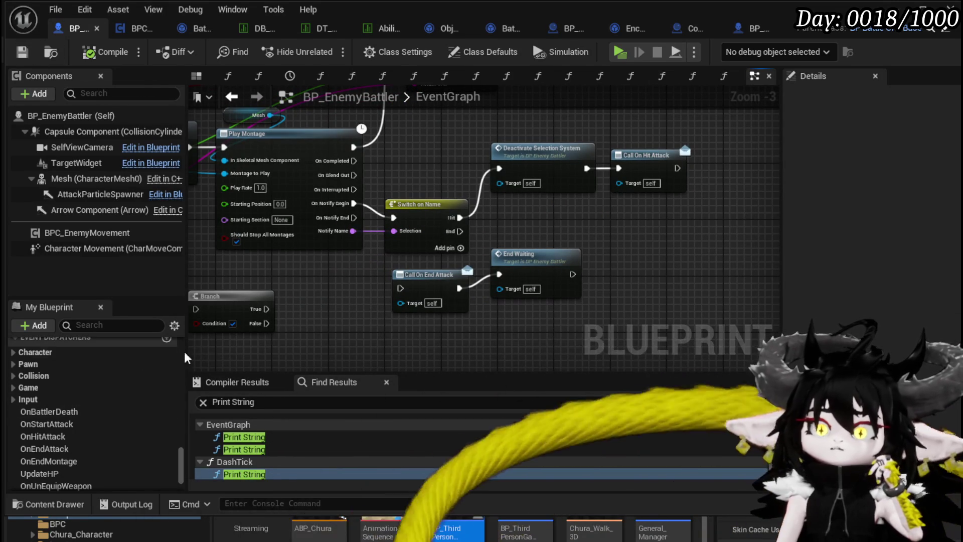
scroll(138, 363, "down", 3)
scroll(137, 362, "down", 10)
scroll(136, 358, "up", 8)
scroll(136, 358, "up", 10)
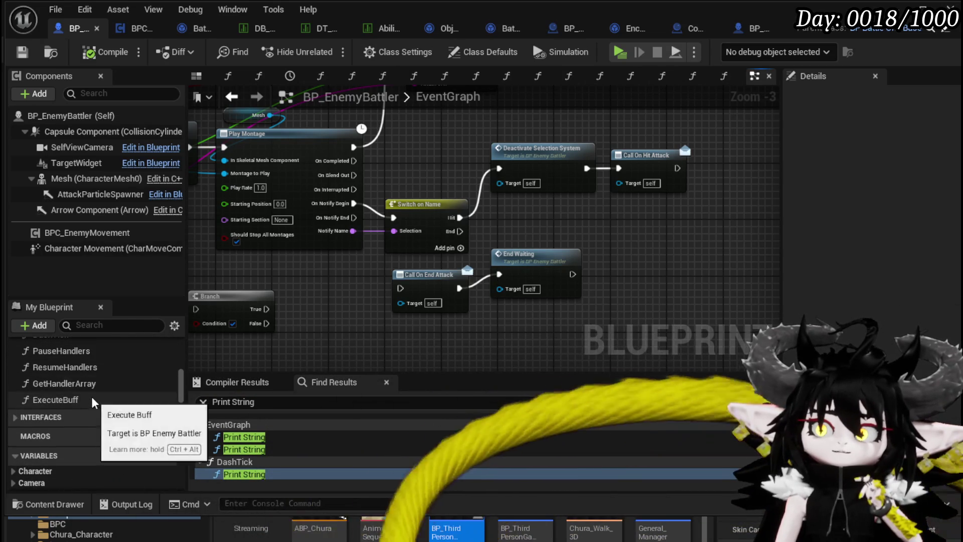
scroll(88, 379, "up", 1)
scroll(88, 378, "up", 3)
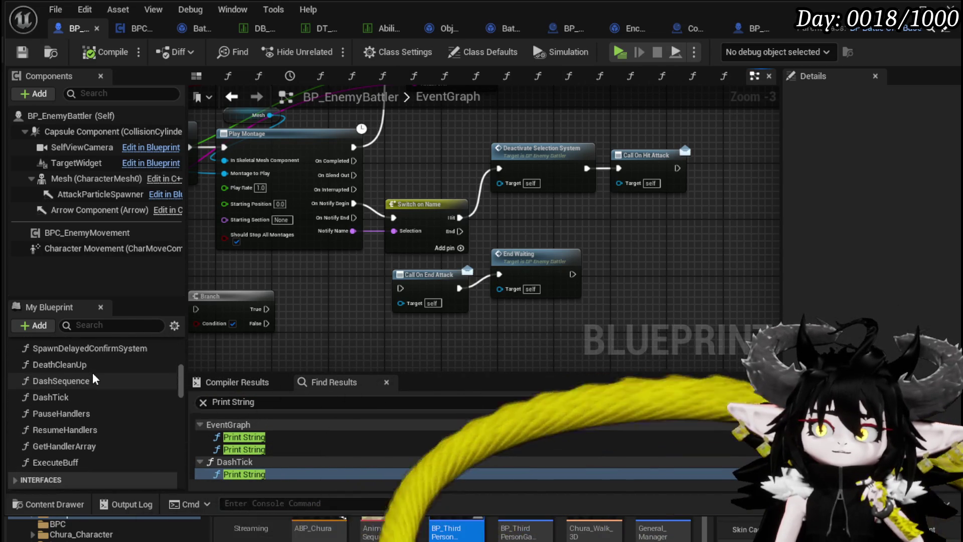
scroll(99, 368, "up", 5)
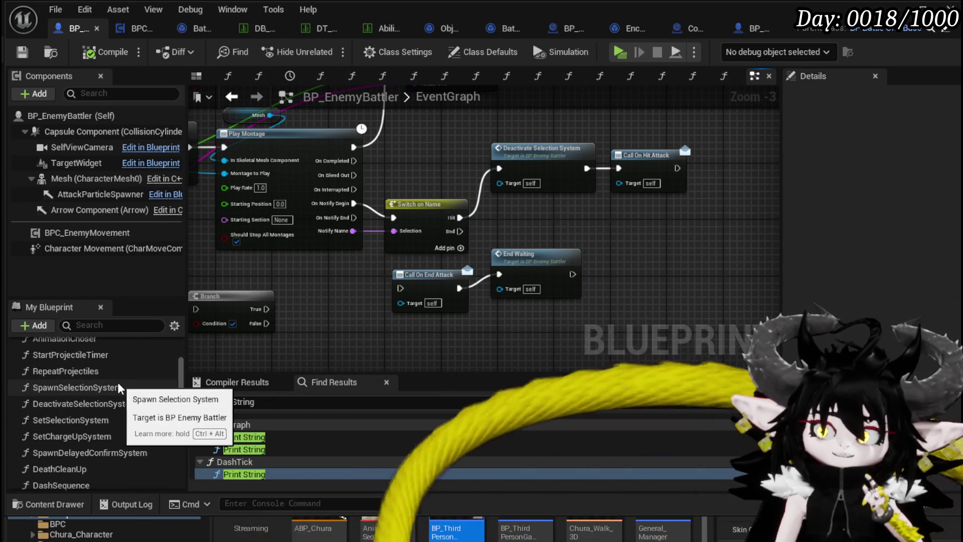
scroll(118, 381, "down", 2)
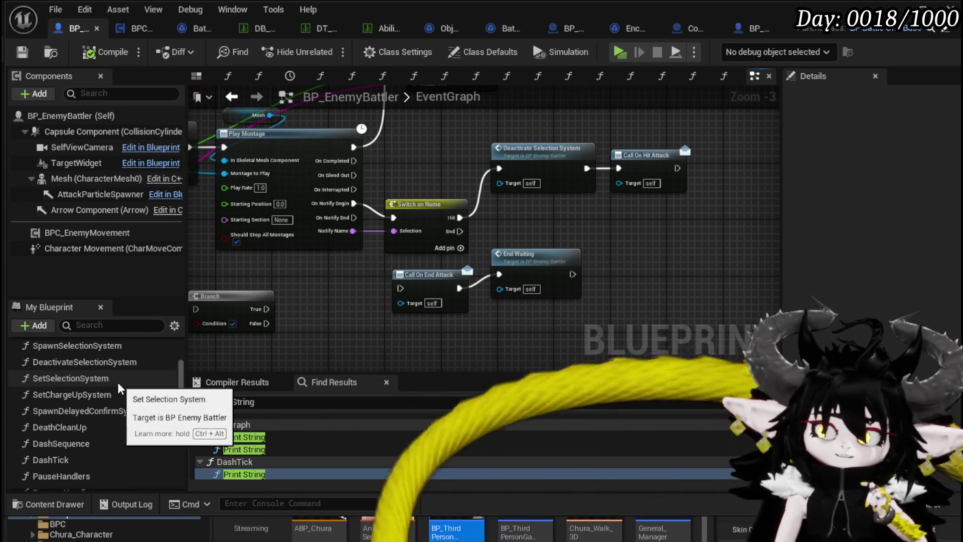
scroll(117, 381, "down", 1)
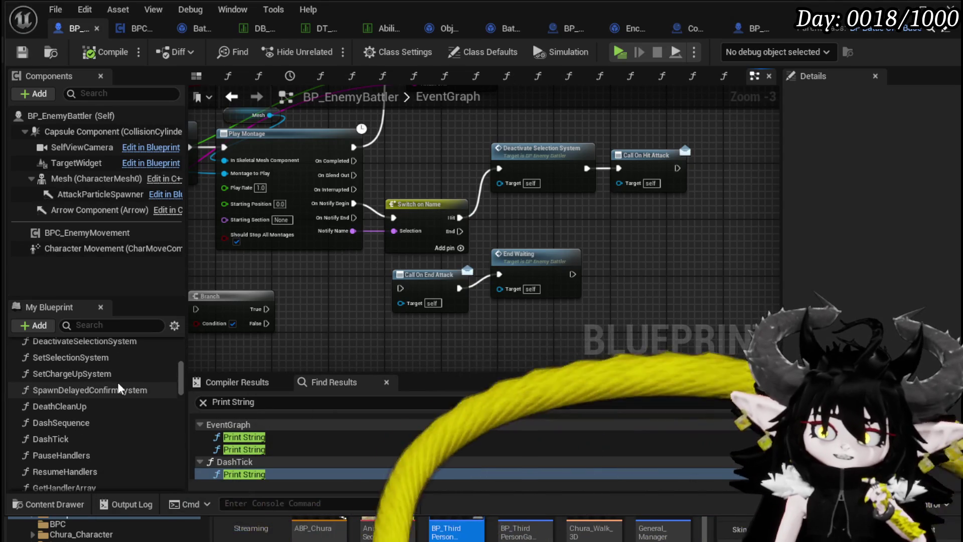
scroll(118, 383, "down", 1)
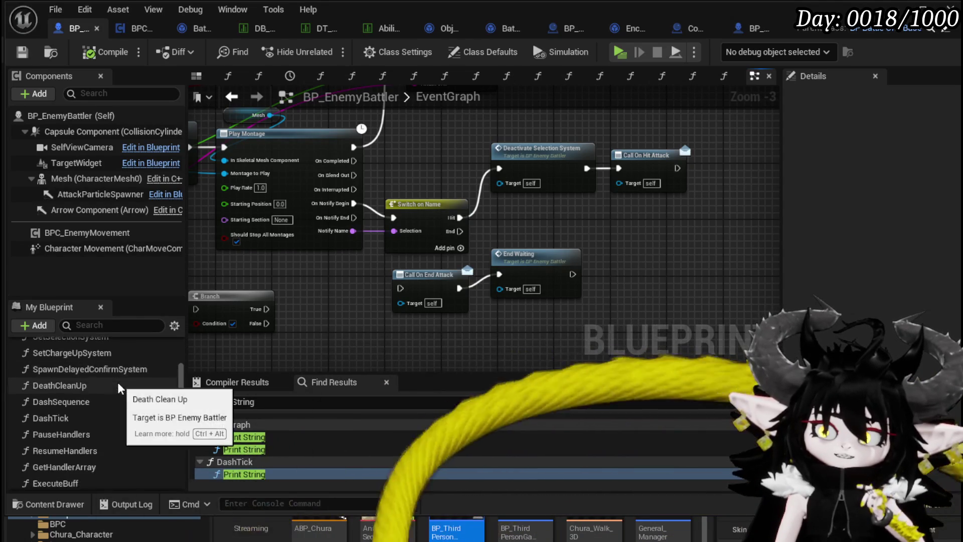
scroll(118, 381, "down", 3)
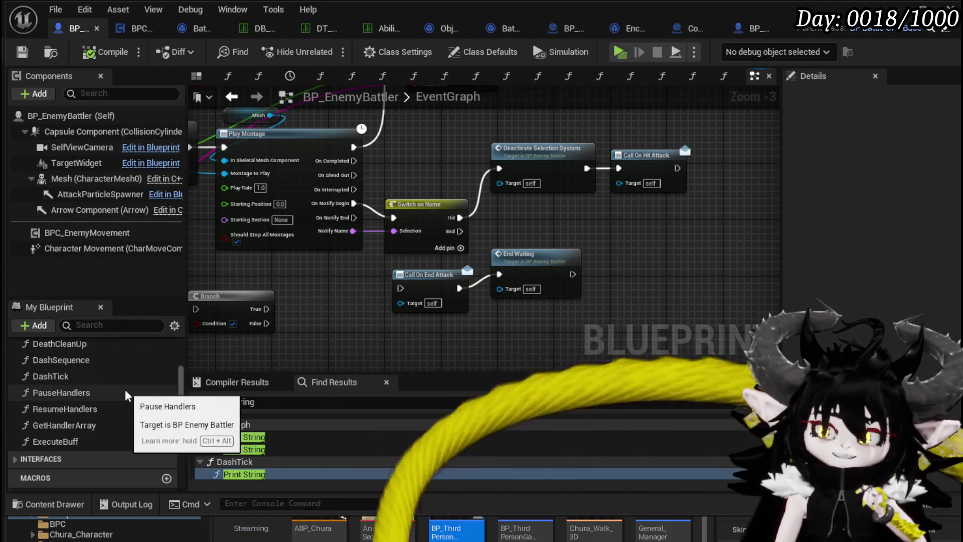
scroll(125, 389, "up", 3)
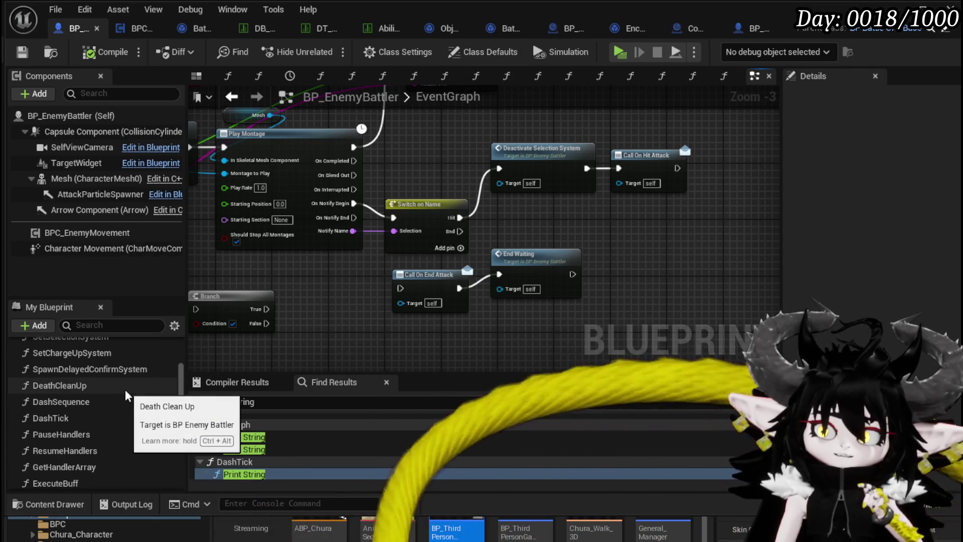
scroll(101, 382, "up", 3)
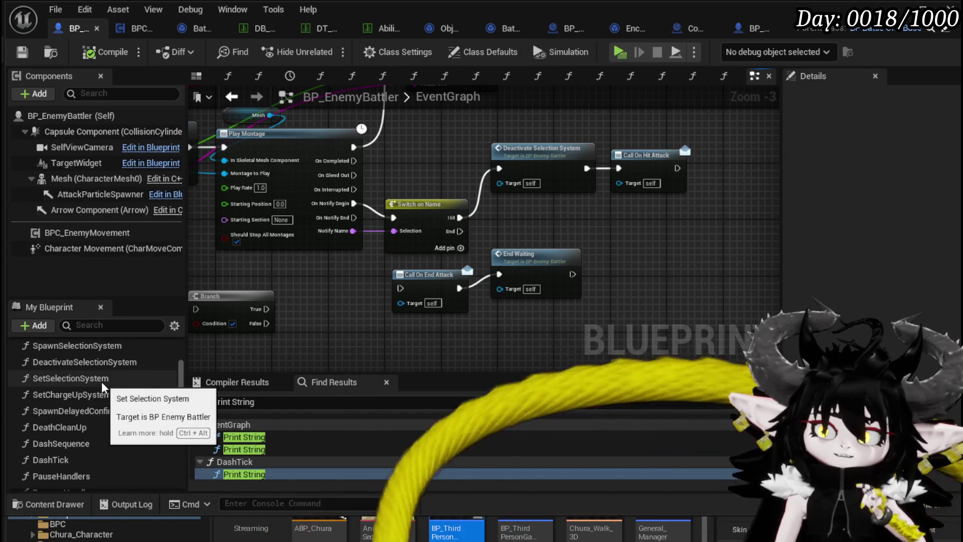
scroll(110, 372, "up", 5)
scroll(110, 372, "up", 2)
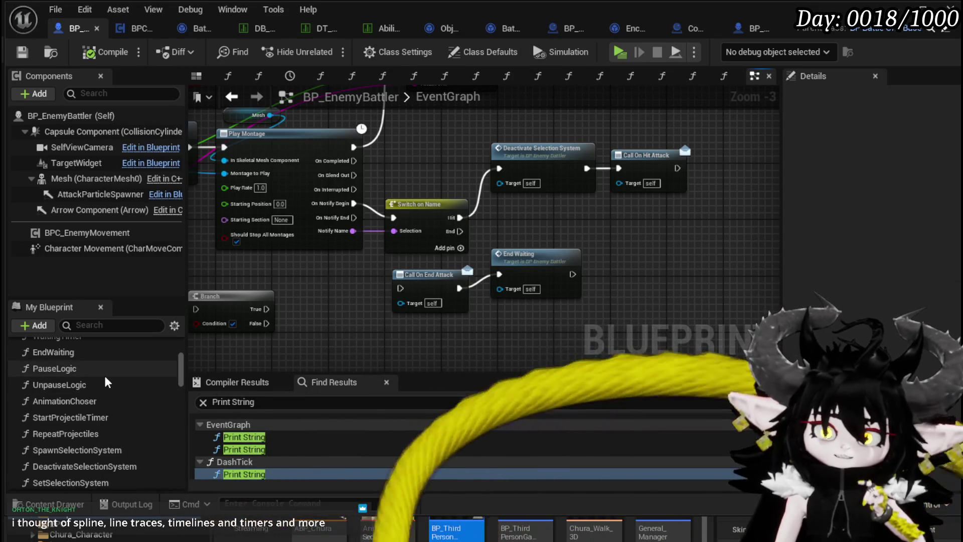
scroll(106, 379, "up", 3)
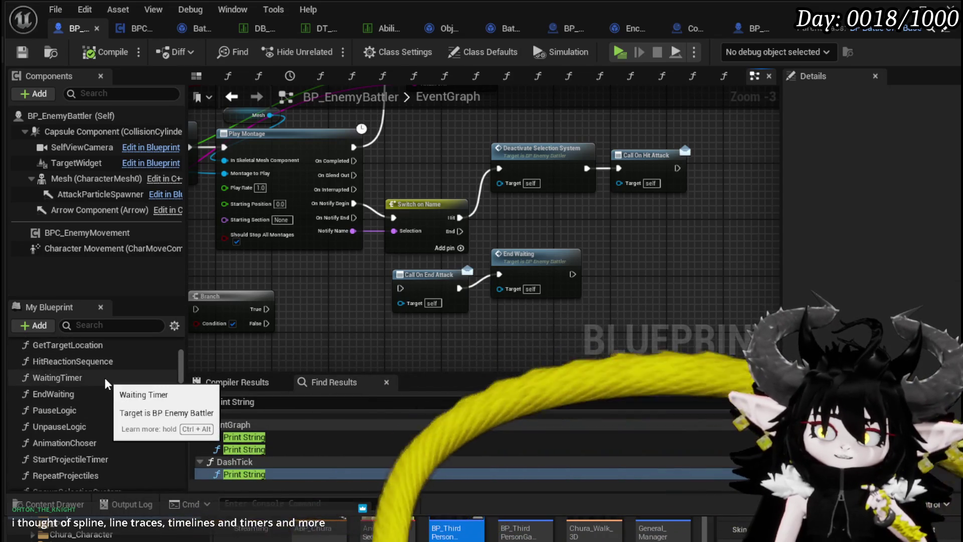
scroll(104, 377, "down", 1)
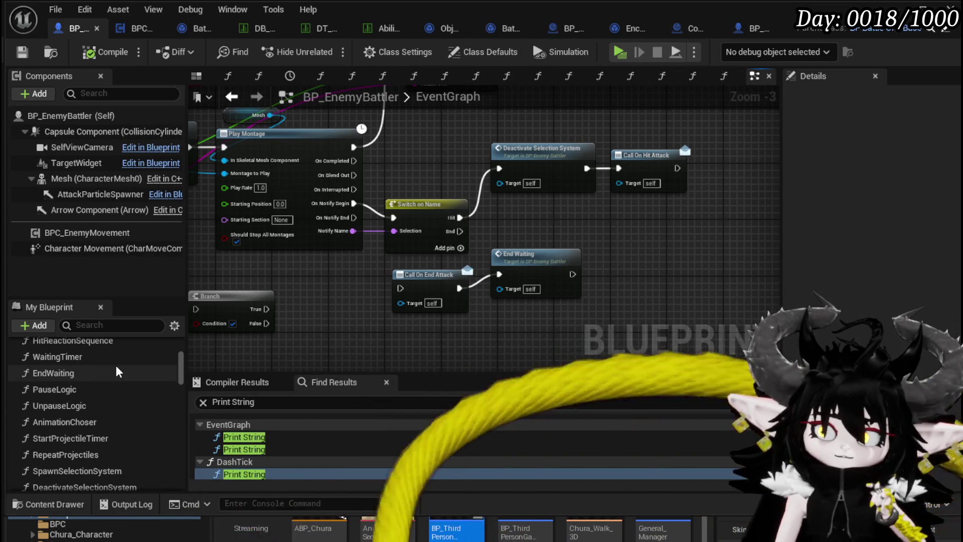
Open BP_EnemyBattler's EndWaiting function graph from the My Blueprint list
double_click(116, 372)
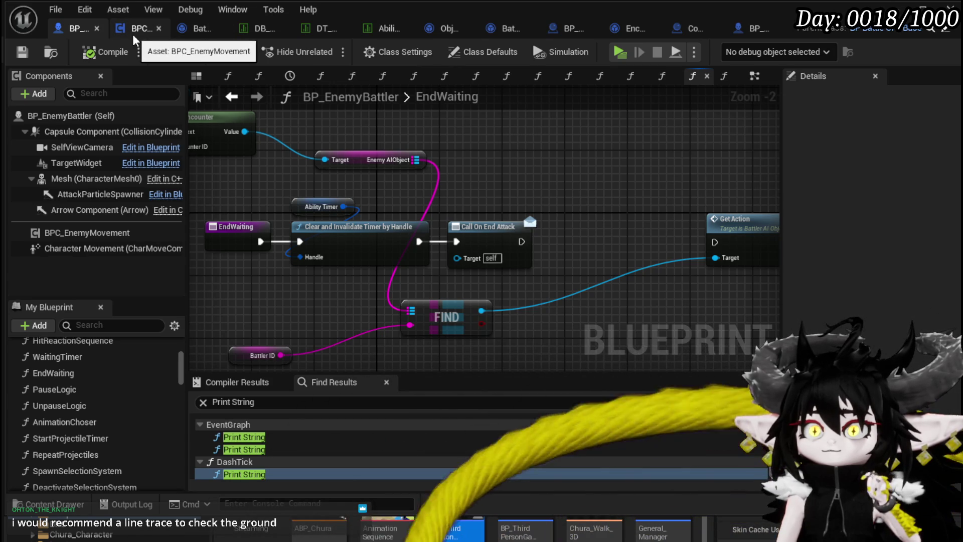
In BattlerAI_Object's EndAttack graph, move the EndAttack event node slightly higher
left_click(190, 33)
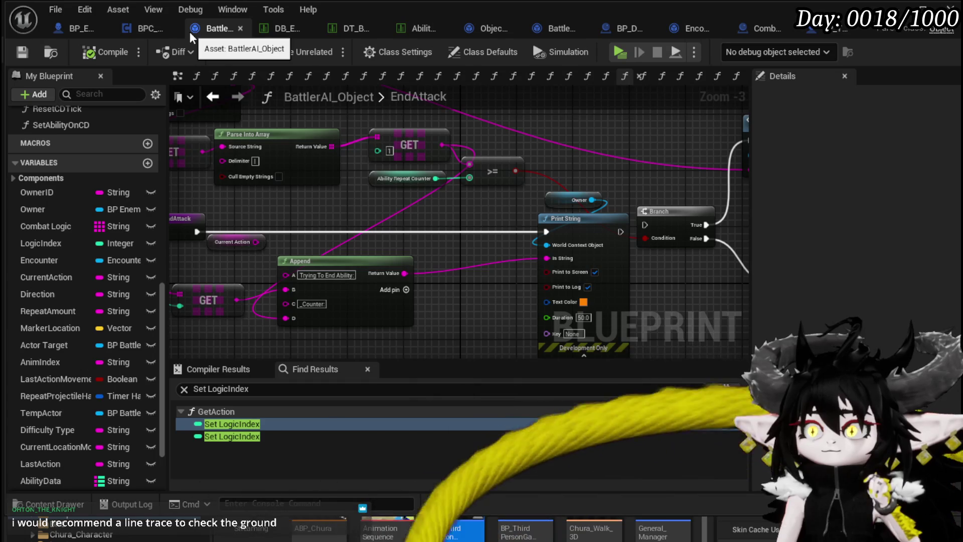
mouse_move(301, 184)
left_mouse_down()
mouse_move(289, 151)
mouse_move(269, 155)
mouse_move(366, 197)
mouse_move(650, 199)
left_mouse_up()
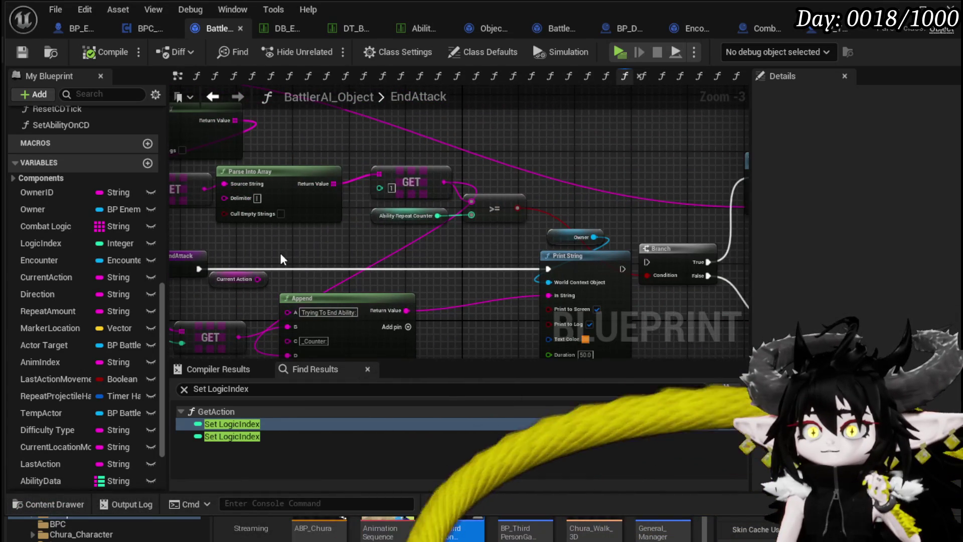
mouse_move(198, 262)
left_mouse_down()
mouse_move(603, 172)
mouse_move(346, 172)
mouse_move(401, 192)
mouse_move(441, 182)
left_mouse_up()
left_click_drag(306, 176, 309, 171)
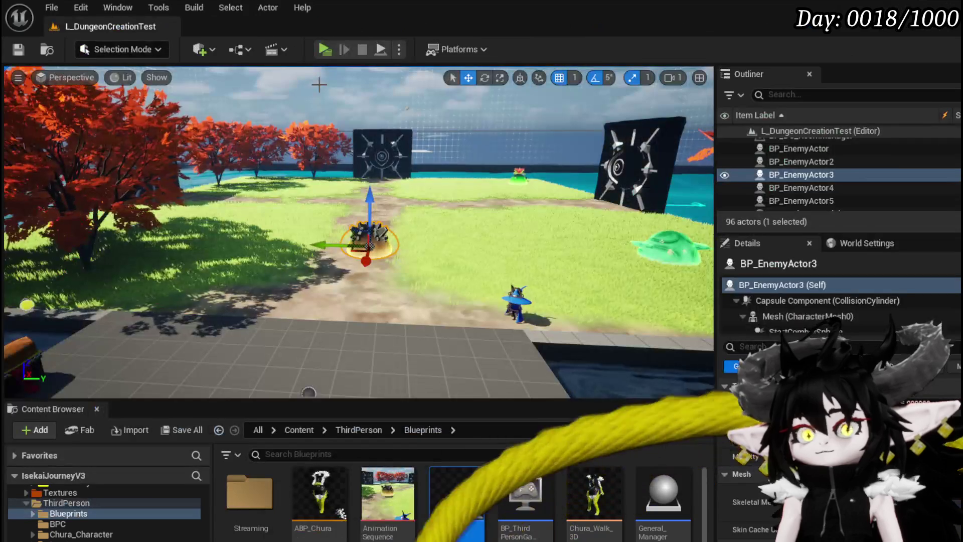
Play-test the level against the Slime_Earth enemies, ending a turn, then stop the preview
left_click(321, 50)
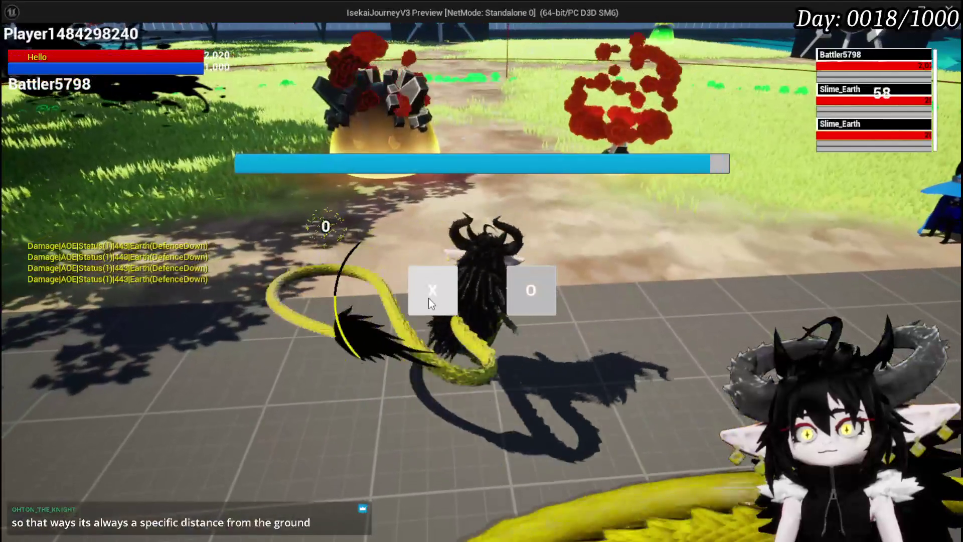
left_click(428, 298)
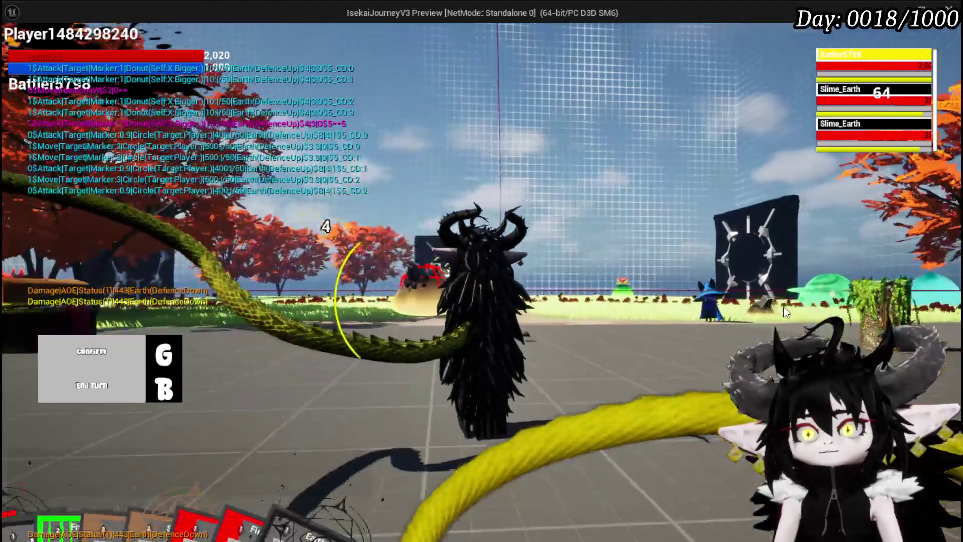
key("g")
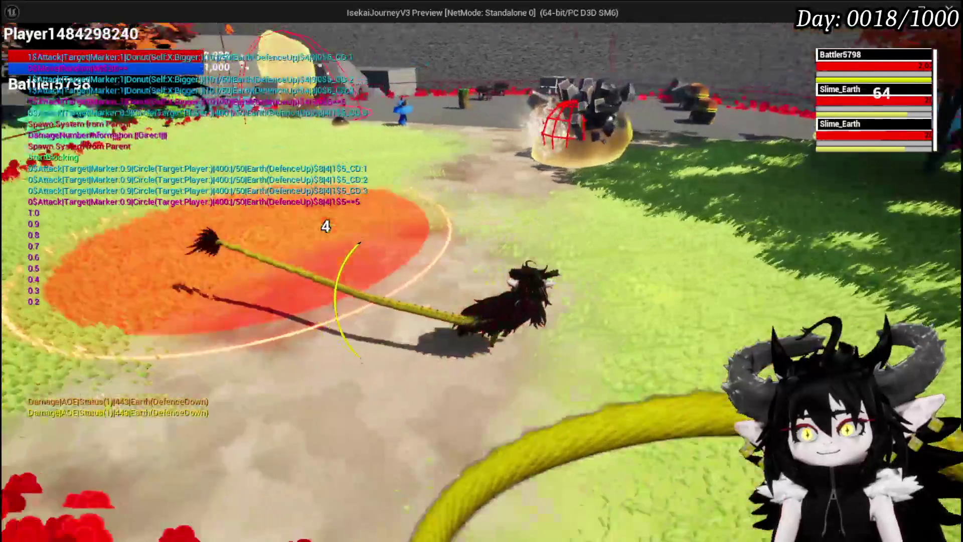
key("Escape")
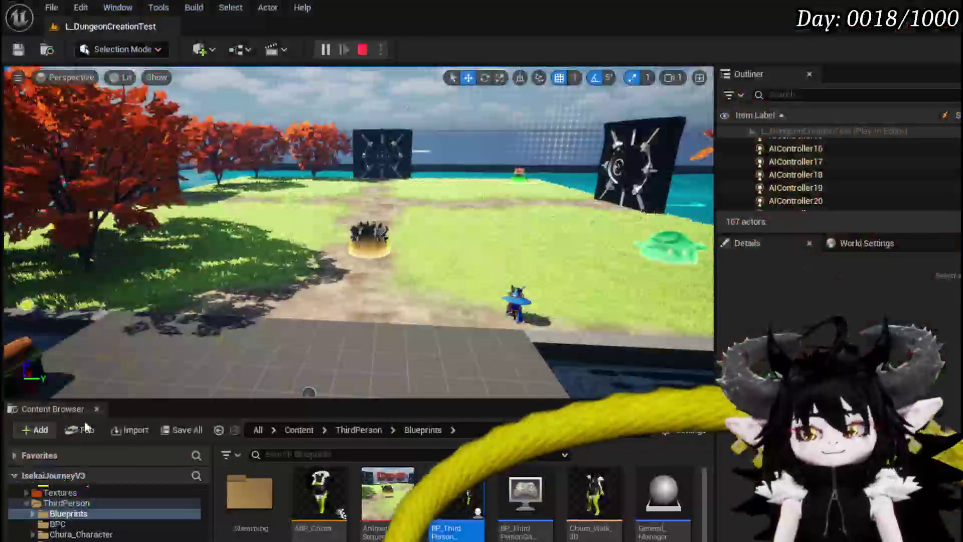
Save, then move the EndAttack node up beside Set Ability on CD and deselect it
key("ctrl+s")
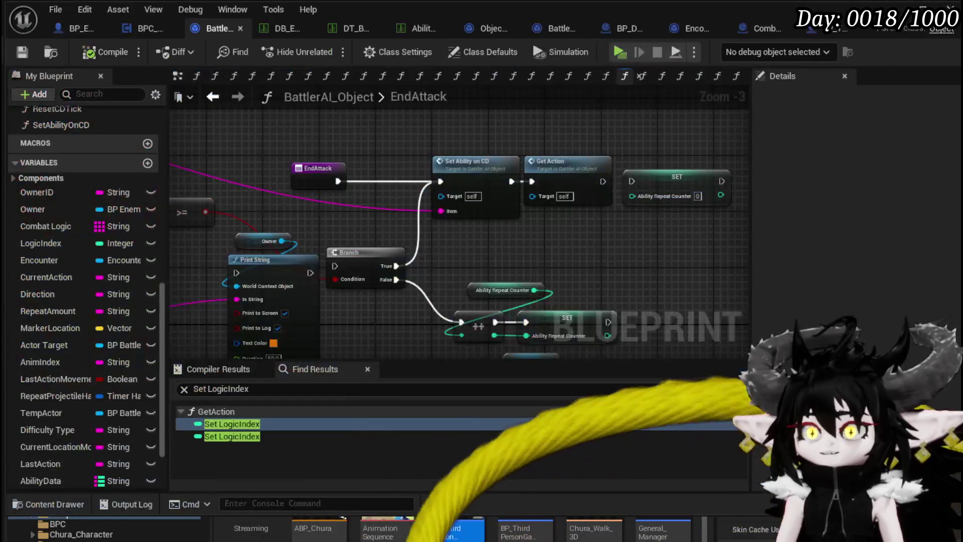
mouse_move(547, 156)
left_mouse_down()
mouse_move(275, 124)
mouse_move(261, 150)
mouse_move(442, 202)
left_mouse_up()
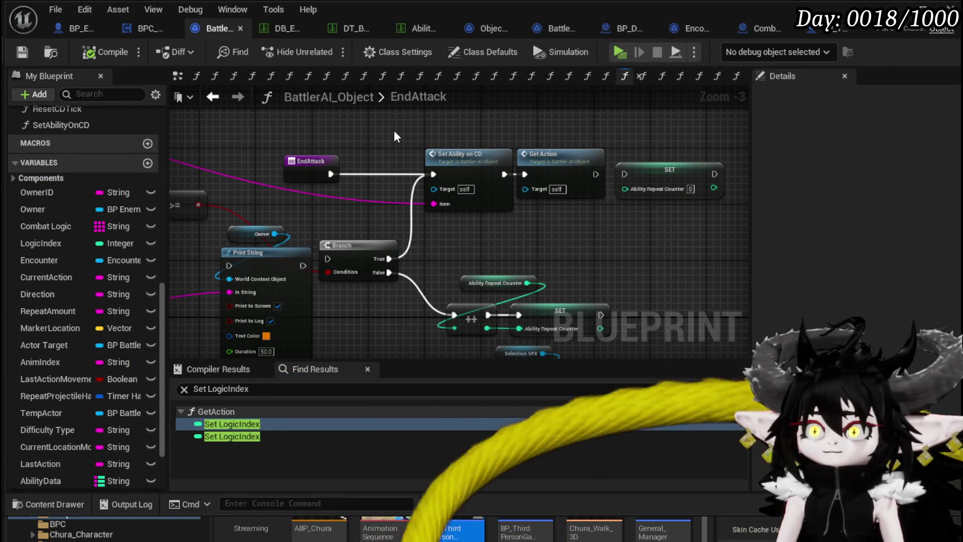
mouse_move(309, 161)
left_mouse_down()
mouse_move(367, 125)
mouse_move(663, 197)
mouse_move(753, 195)
left_mouse_up()
mouse_move(603, 186)
left_mouse_down()
mouse_move(242, 154)
mouse_move(586, 166)
mouse_move(612, 224)
mouse_move(201, 158)
mouse_move(561, 145)
left_mouse_up()
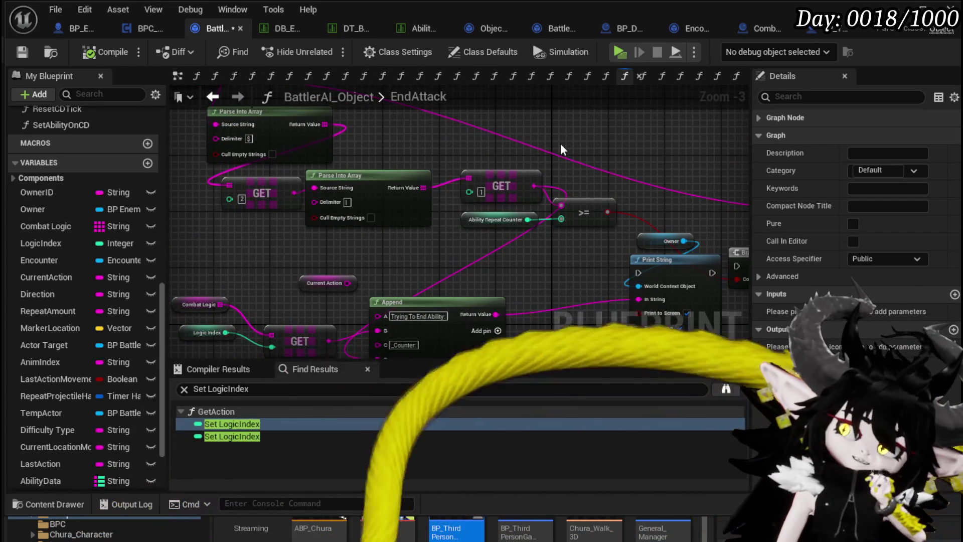
left_click_drag(560, 143, 196, 154)
left_click(386, 169)
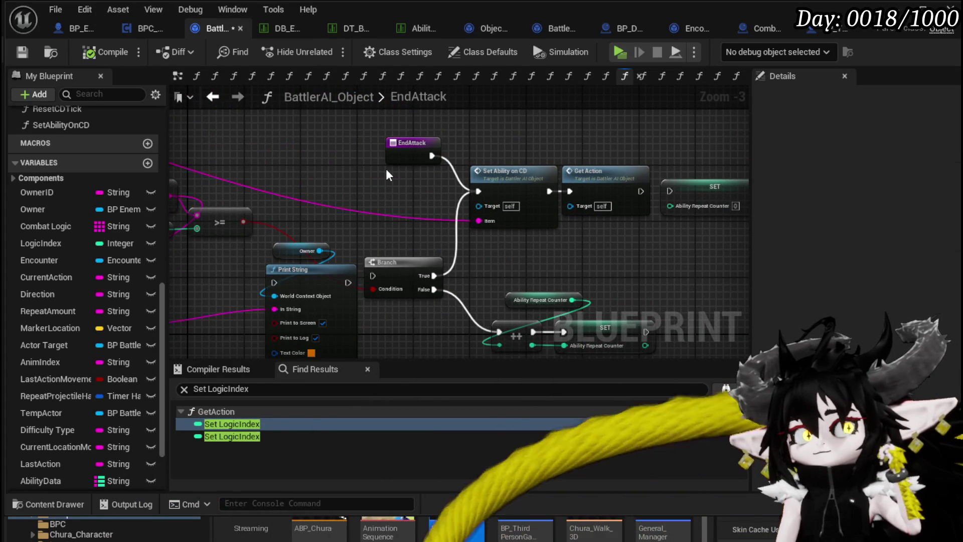
Place EndAttack beside Print String and wire both execution outputs into Set Ability on CD
mouse_move(358, 220)
left_mouse_down()
mouse_move(545, 204)
mouse_move(350, 209)
left_mouse_up()
left_click_drag(400, 132, 306, 126)
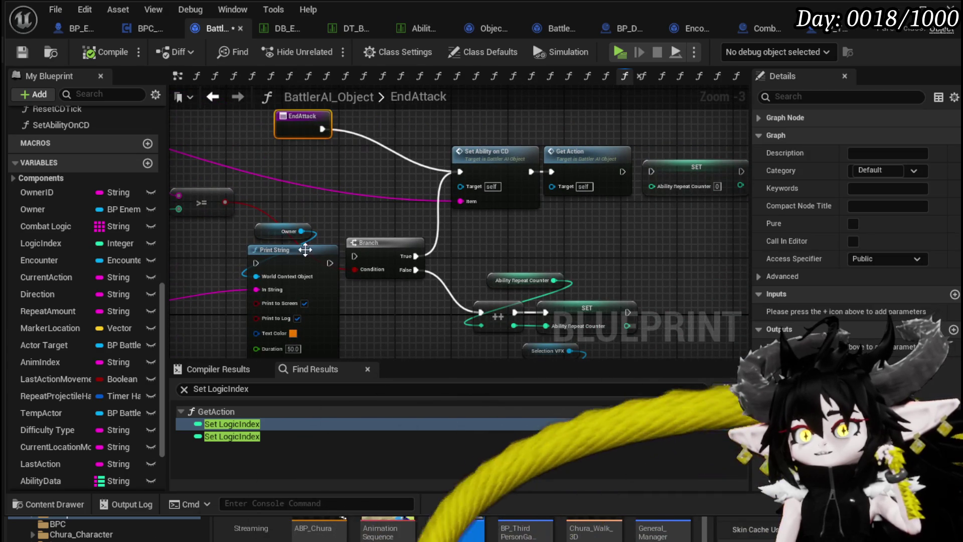
left_click_drag(299, 260, 405, 155)
mouse_move(322, 125)
left_mouse_down()
mouse_move(316, 188)
mouse_move(302, 224)
left_mouse_up()
left_click_drag(398, 219, 357, 191)
mouse_move(264, 196)
left_mouse_down()
mouse_move(323, 205)
mouse_move(393, 189)
mouse_move(455, 238)
mouse_move(481, 188)
left_mouse_up()
mouse_move(260, 256)
left_mouse_down()
mouse_move(408, 265)
mouse_move(639, 204)
left_mouse_up()
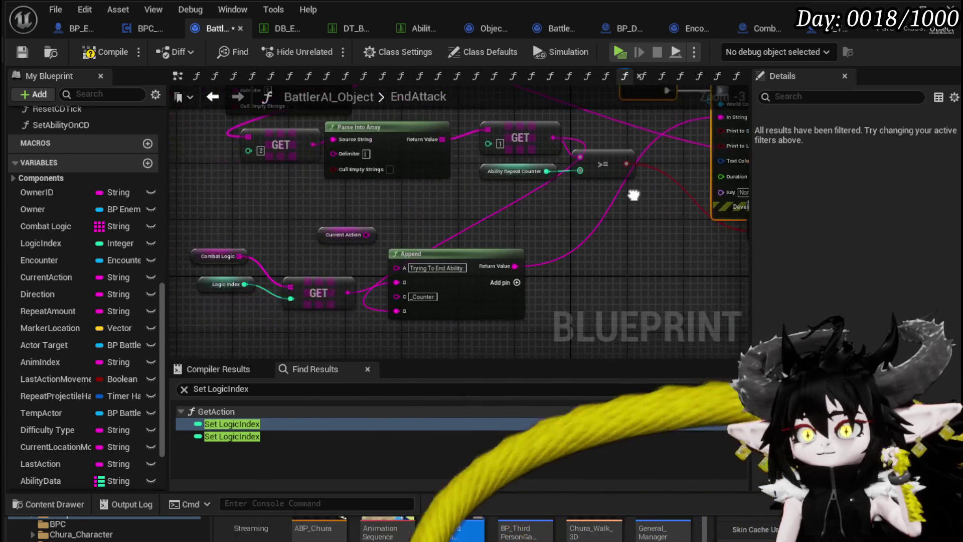
Position Combat Logic, Logic Index and GET above Print String, feeding GET into In String
mouse_move(198, 248)
left_mouse_down()
mouse_move(316, 307)
mouse_move(582, 173)
left_mouse_up()
mouse_move(678, 150)
left_mouse_down()
mouse_move(494, 160)
mouse_move(369, 251)
left_mouse_up()
left_click(476, 167)
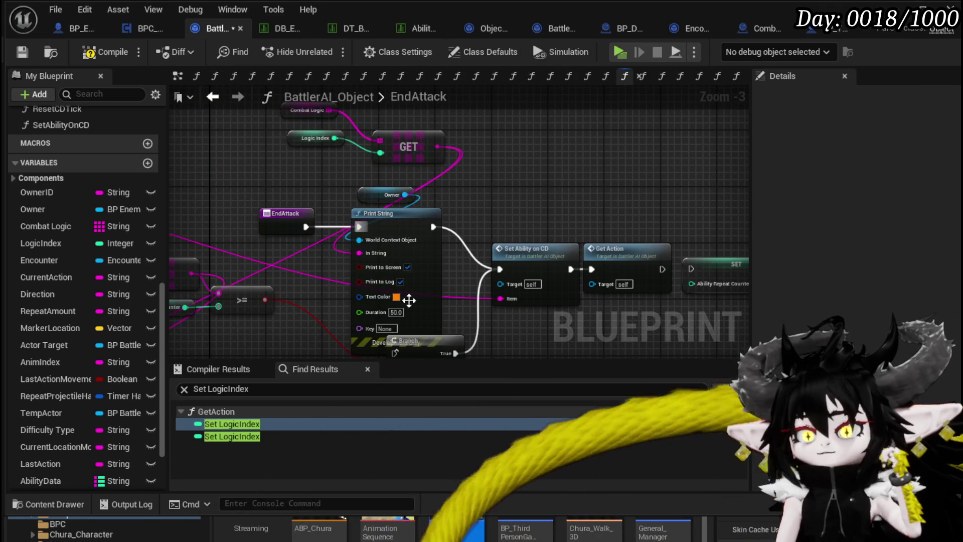
Save the BattlerAI_Object blueprint and return to the L_DungeonCreationTest level editor
left_click(22, 53)
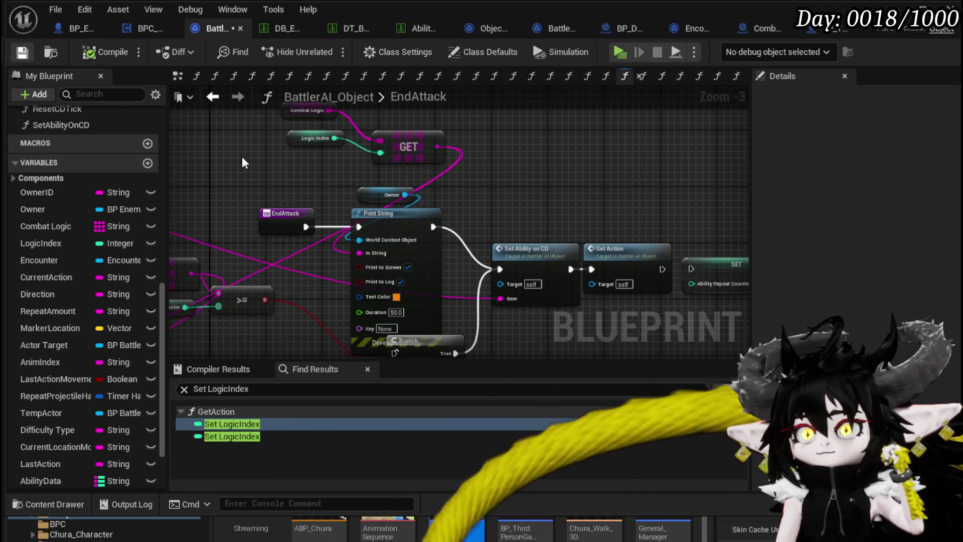
left_click(599, 129)
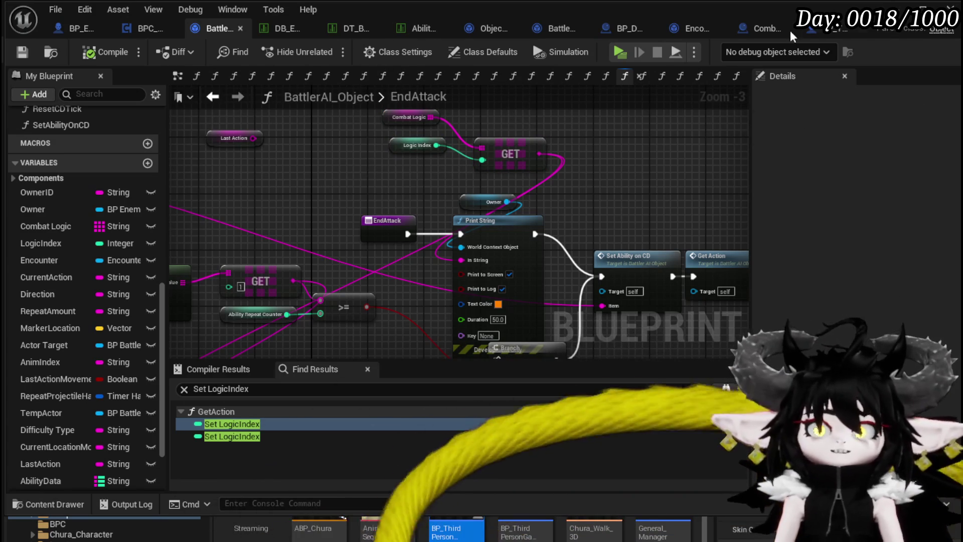
left_click(833, 28)
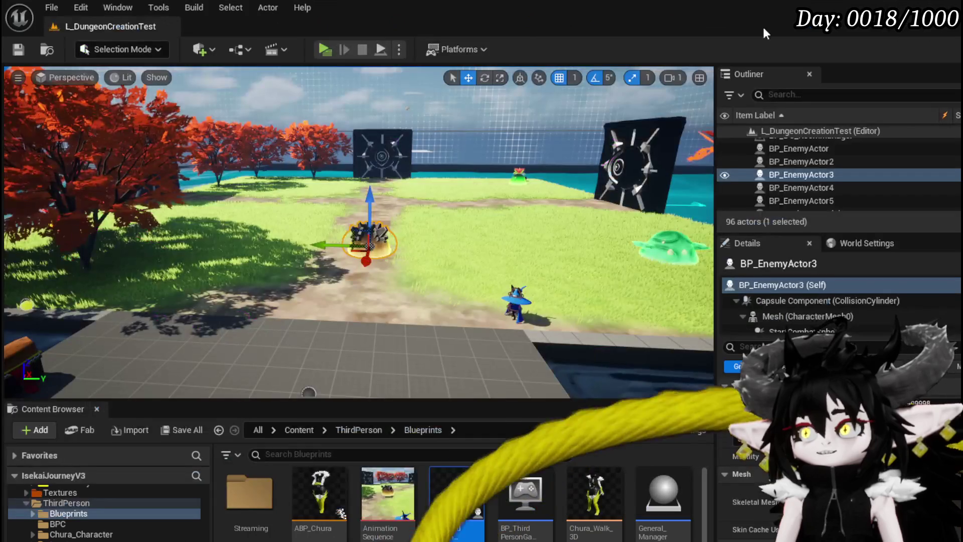
Play-test the slime fight standalone, casting a water spell and moving the creature, then save all level packages
left_click(320, 50)
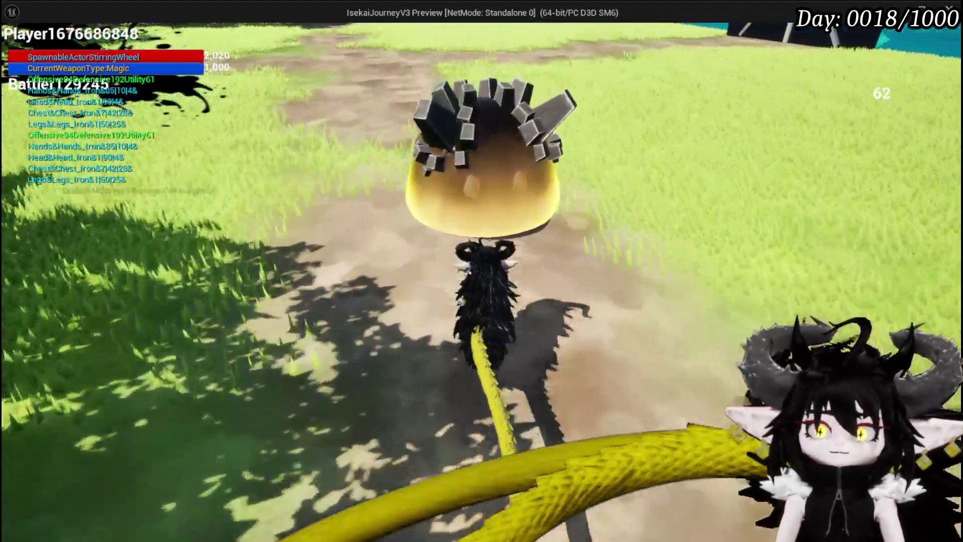
left_click(482, 271)
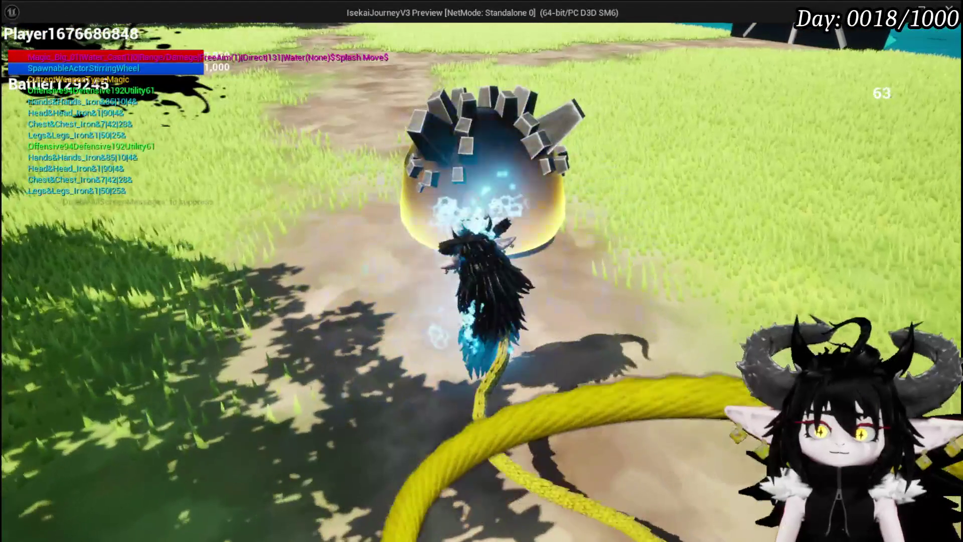
key("s")
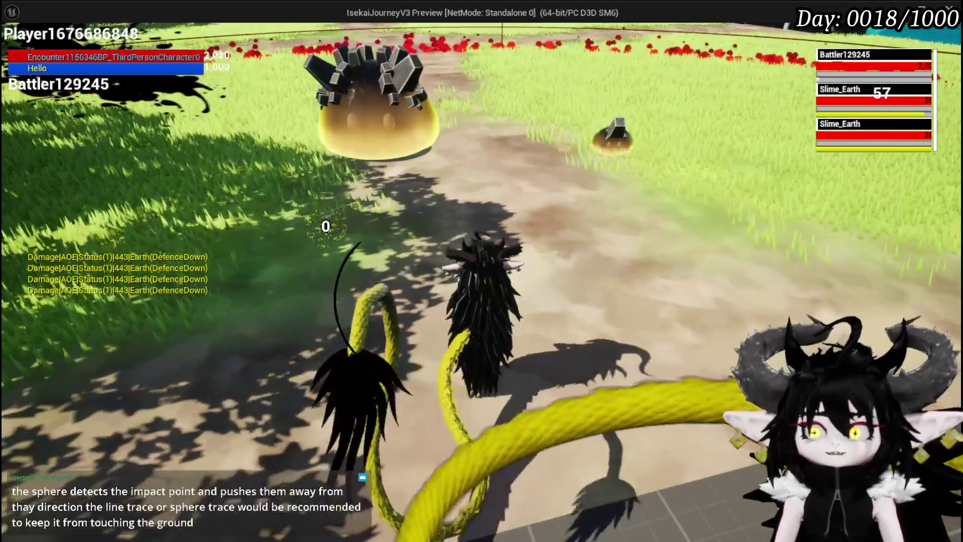
key("w")
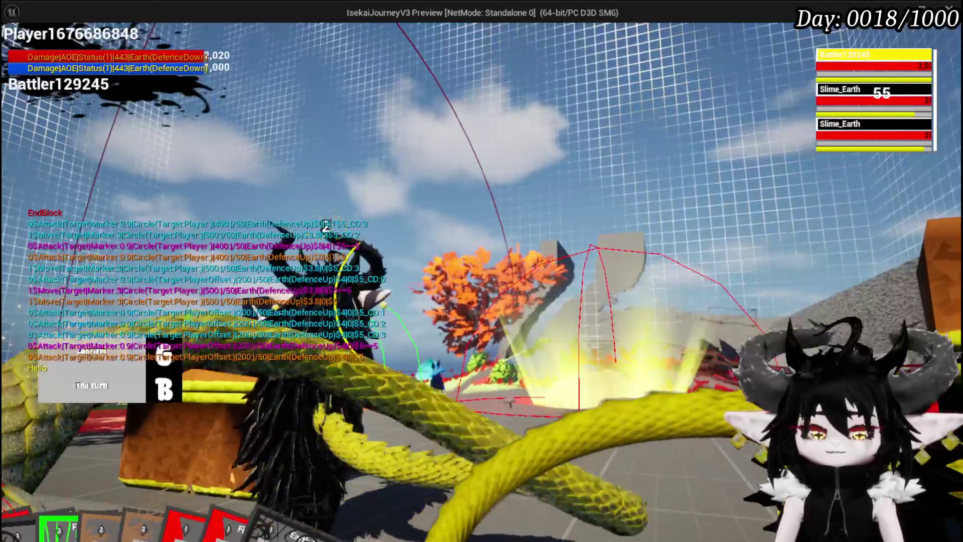
key("alt+Tab")
left_click(18, 49)
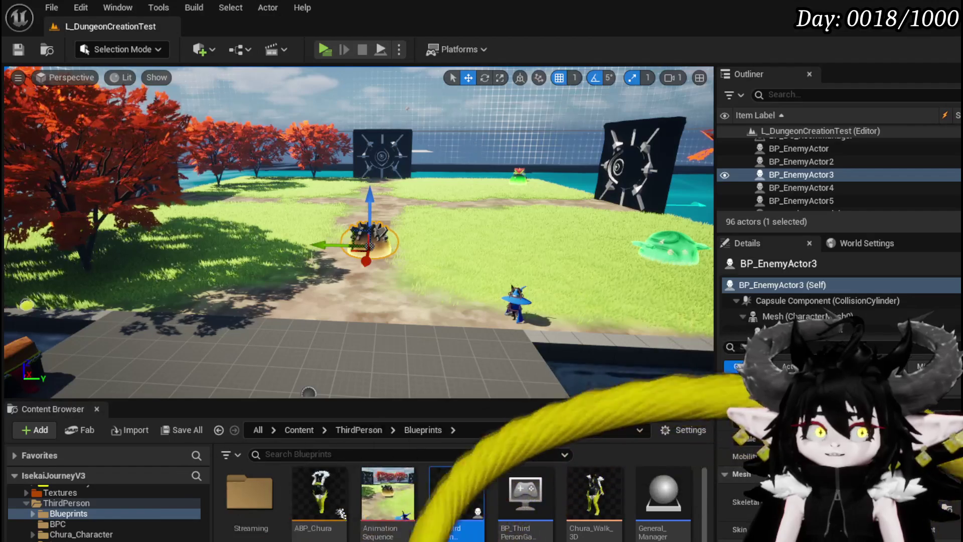
mouse_move(467, 206)
left_mouse_down()
mouse_move(507, 207)
mouse_move(452, 206)
left_mouse_up()
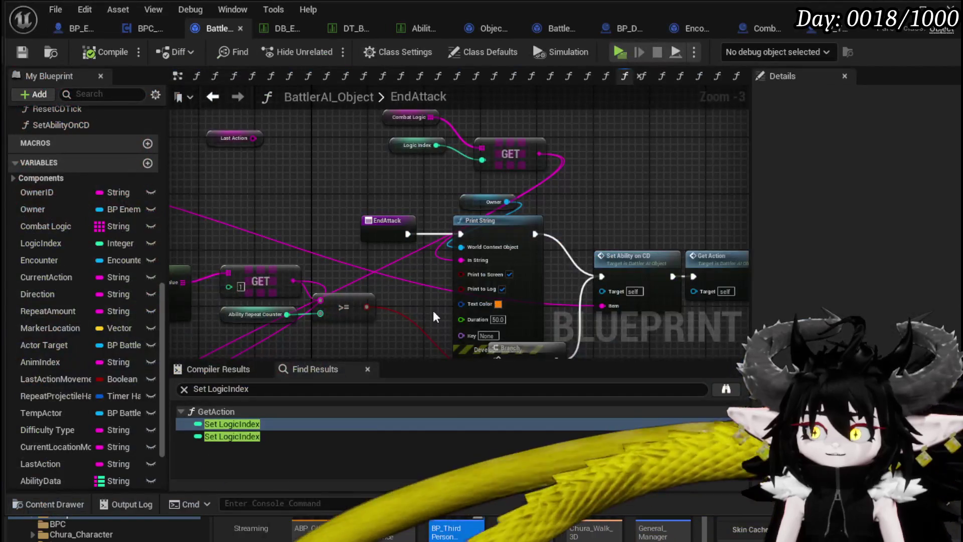
Wire EndAttack's execution output directly into Get Action and compile BattlerAI_Object
left_click_drag(435, 316, 296, 263)
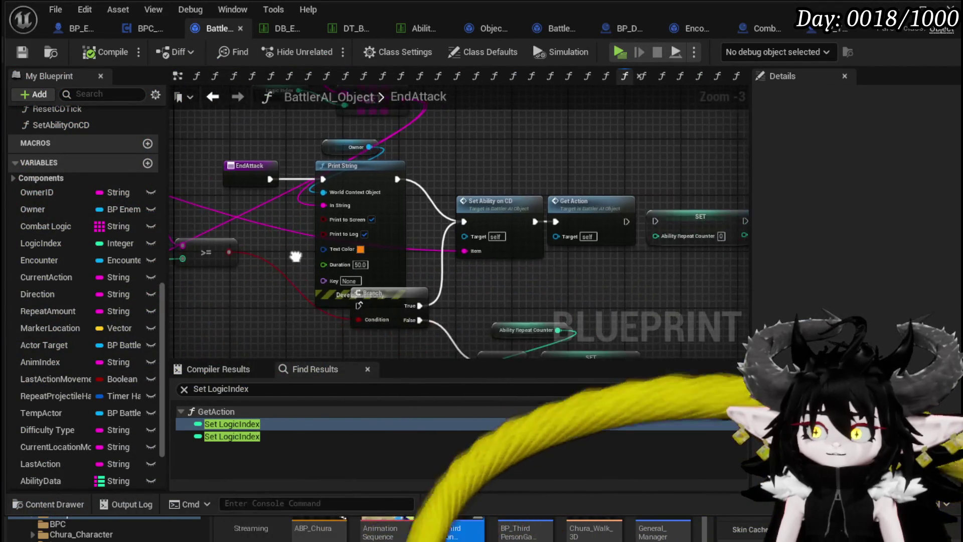
mouse_move(526, 307)
left_mouse_down()
mouse_move(682, 318)
mouse_move(612, 359)
mouse_move(536, 322)
left_mouse_up()
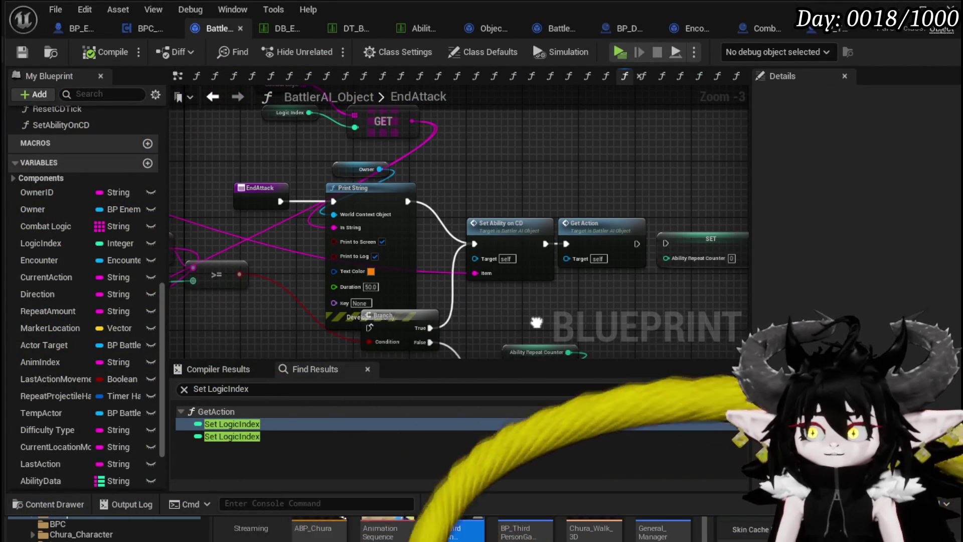
left_click_drag(285, 201, 416, 241)
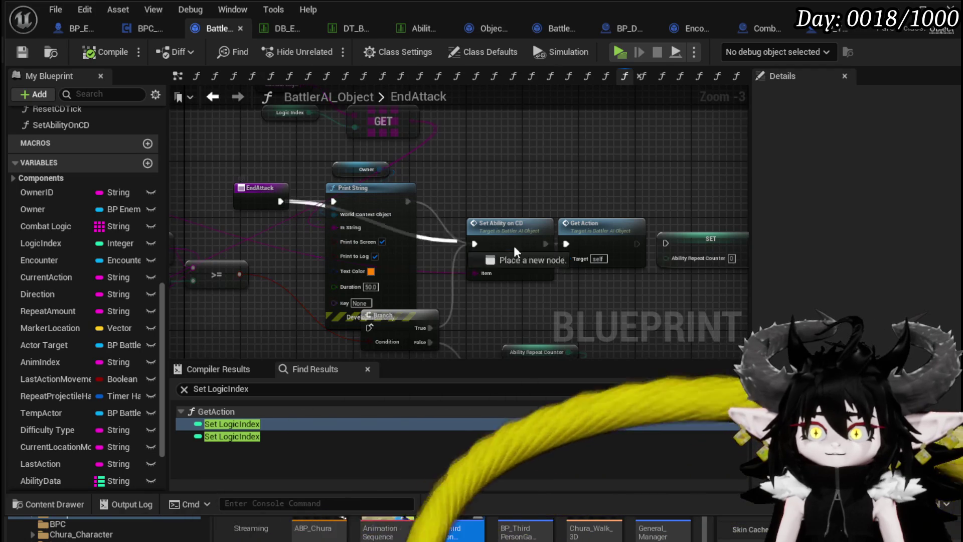
mouse_move(574, 247)
left_mouse_down()
mouse_move(587, 185)
mouse_move(624, 181)
mouse_move(612, 179)
left_mouse_up()
left_click(93, 52)
Nudge Get Action down, reselect the EndAttack node, and view BP_EnemyBattler's EndWaiting graph
left_click(597, 159)
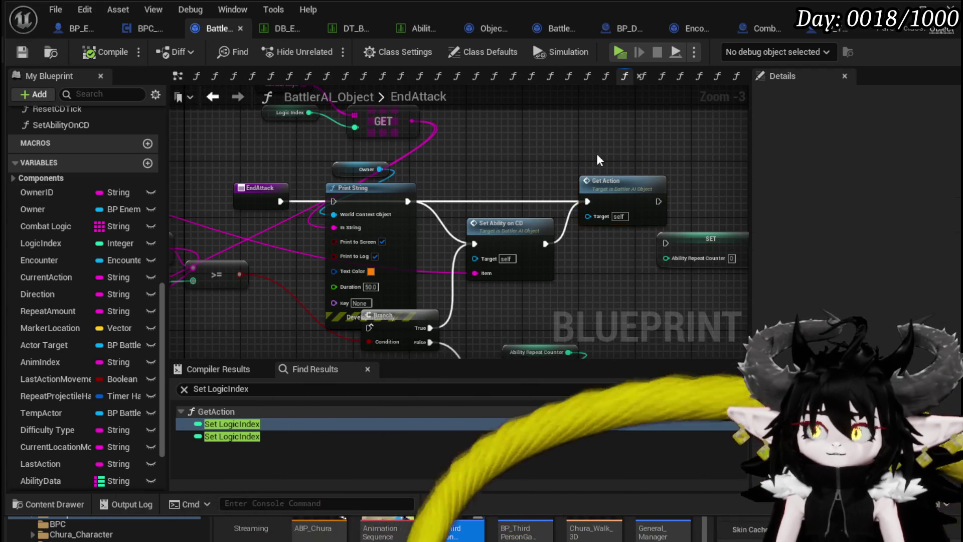
left_click_drag(612, 187, 612, 193)
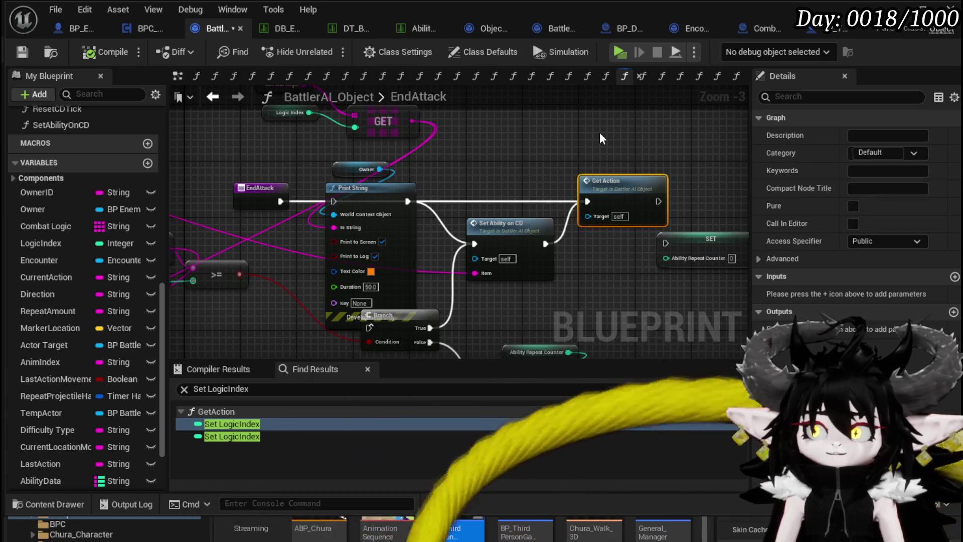
left_click(583, 141)
left_click_drag(584, 142, 700, 224)
left_click(261, 193)
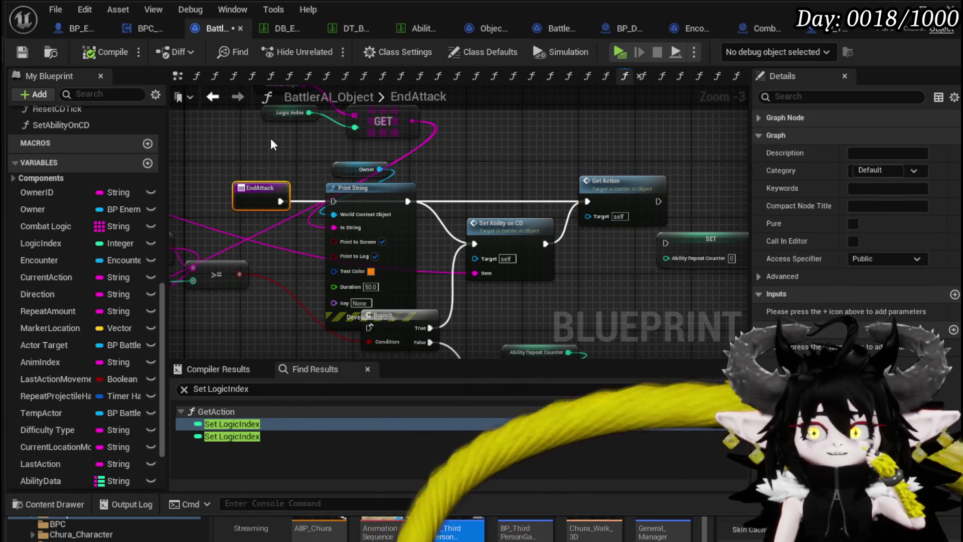
left_click(72, 29)
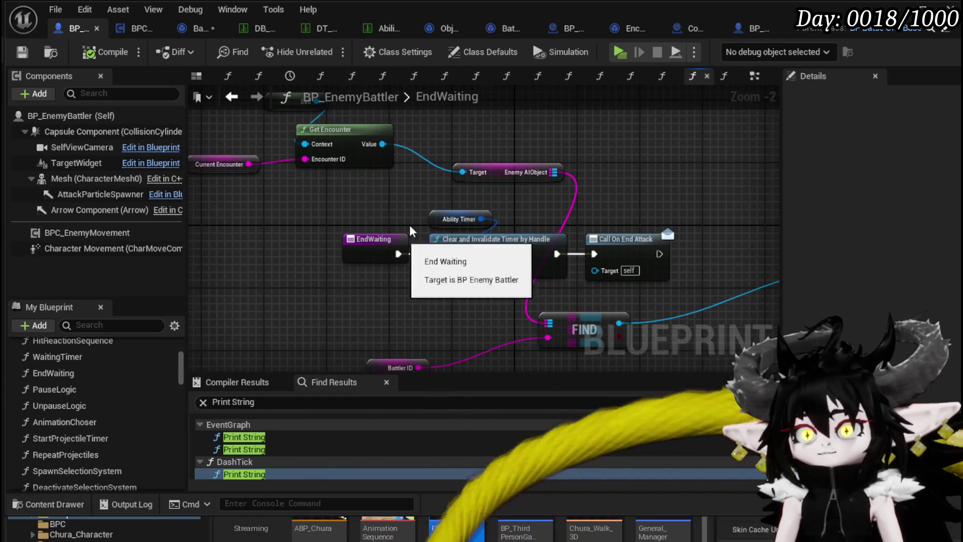
Move Get Action, FIND and Battler ID below Call On End Attack in EndWaiting
left_click_drag(387, 247, 191, 159)
mouse_move(577, 195)
left_mouse_down()
mouse_move(341, 226)
mouse_move(519, 212)
mouse_move(447, 257)
mouse_move(426, 256)
left_mouse_up()
mouse_move(332, 246)
left_mouse_down()
mouse_move(348, 277)
mouse_move(375, 284)
left_mouse_up()
mouse_move(462, 258)
left_mouse_down()
mouse_move(377, 259)
mouse_move(393, 259)
left_mouse_up()
left_click(353, 289)
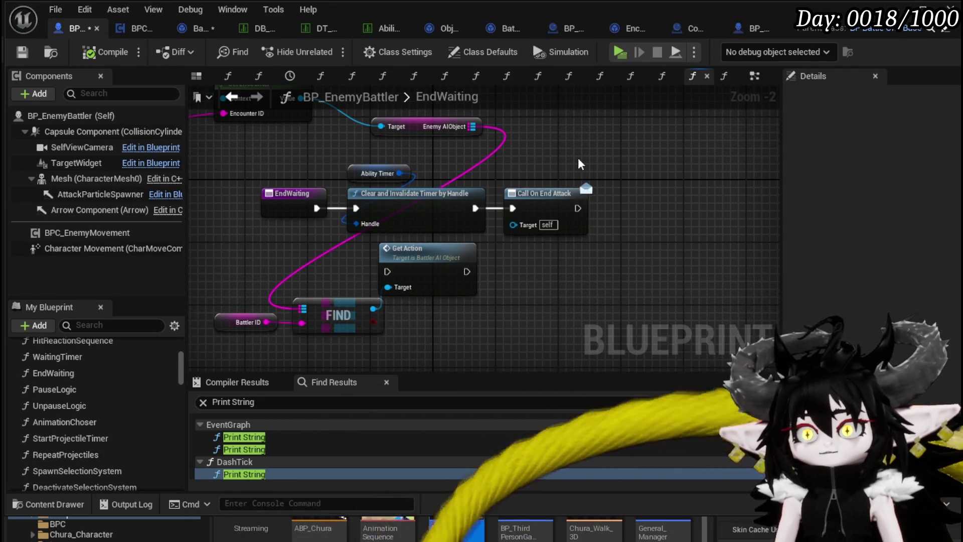
Save BP_EnemyBattler and return to BattlerAI_Object's EndAttack graph and the level editor
left_click(31, 48)
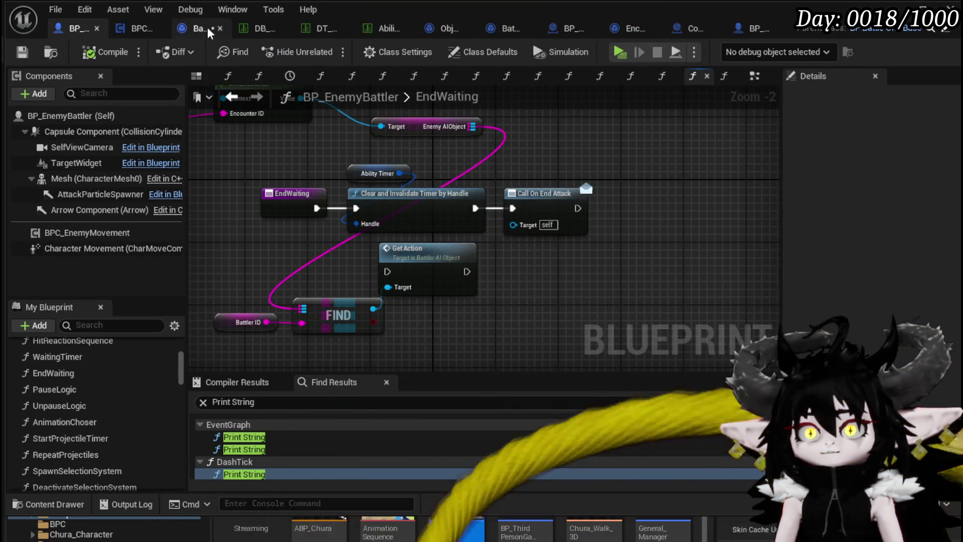
left_click(209, 31)
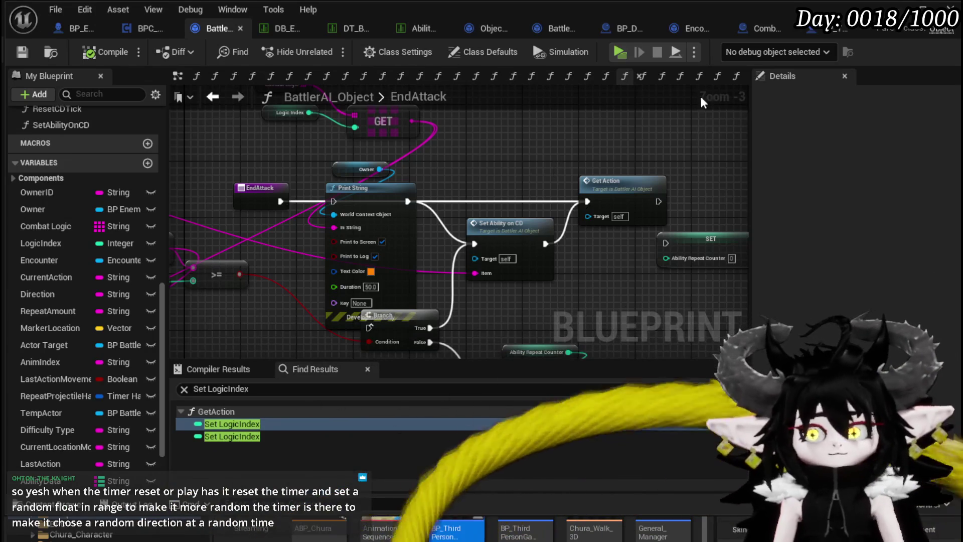
left_click(896, 8)
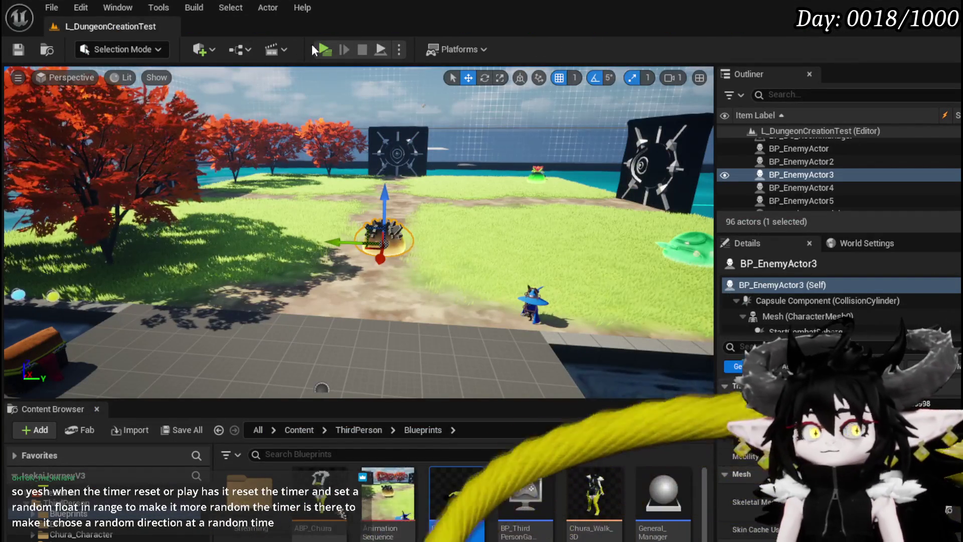
Run another standalone play test, walking toward the slime and attacking, then stop the session
left_click(325, 49)
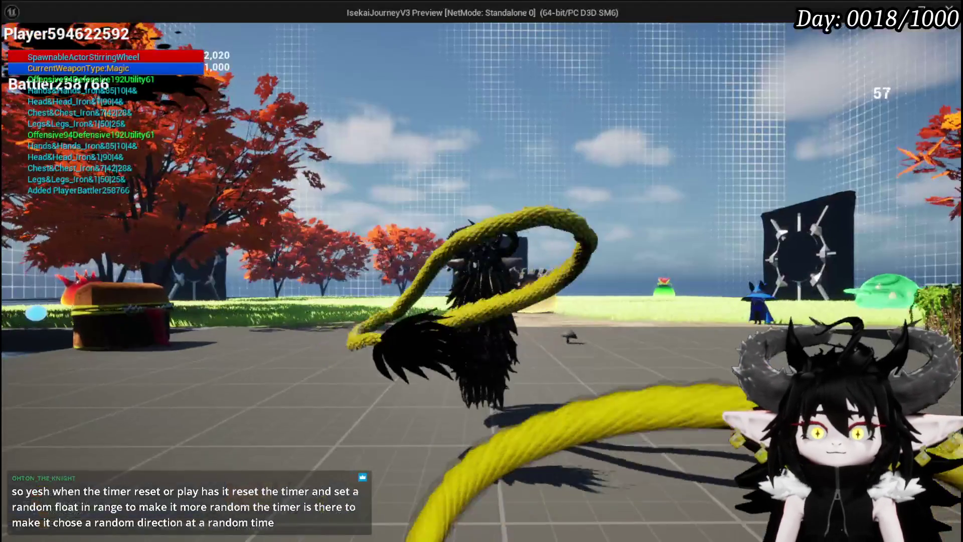
key("w")
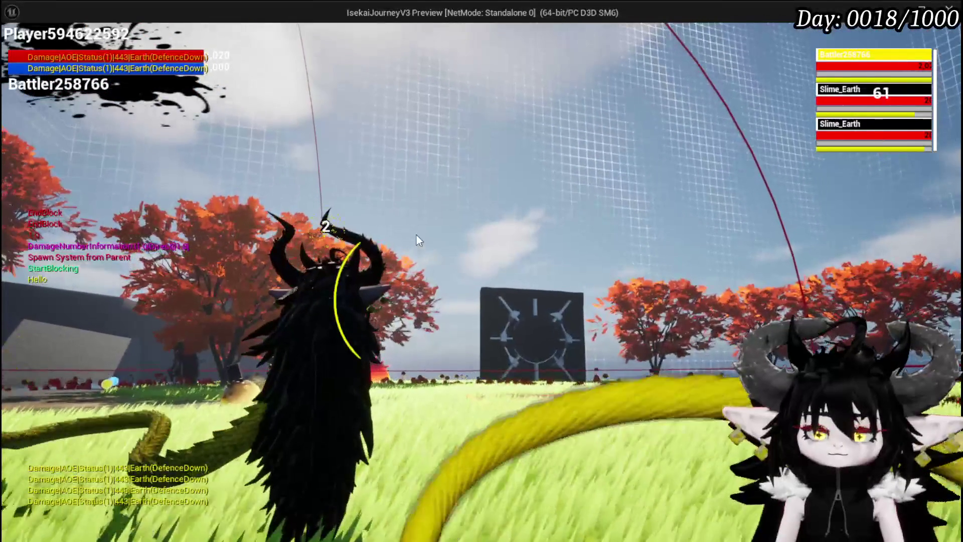
key("g")
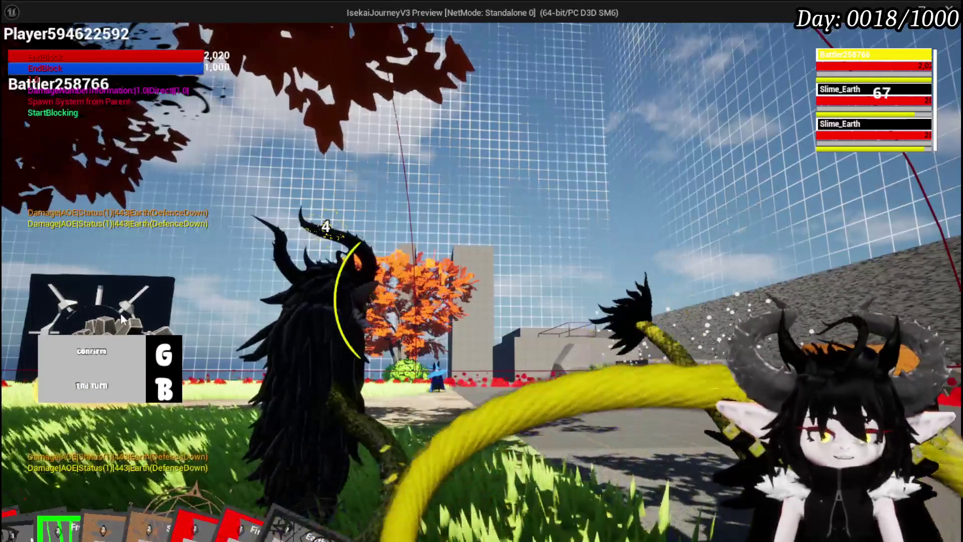
key("Escape")
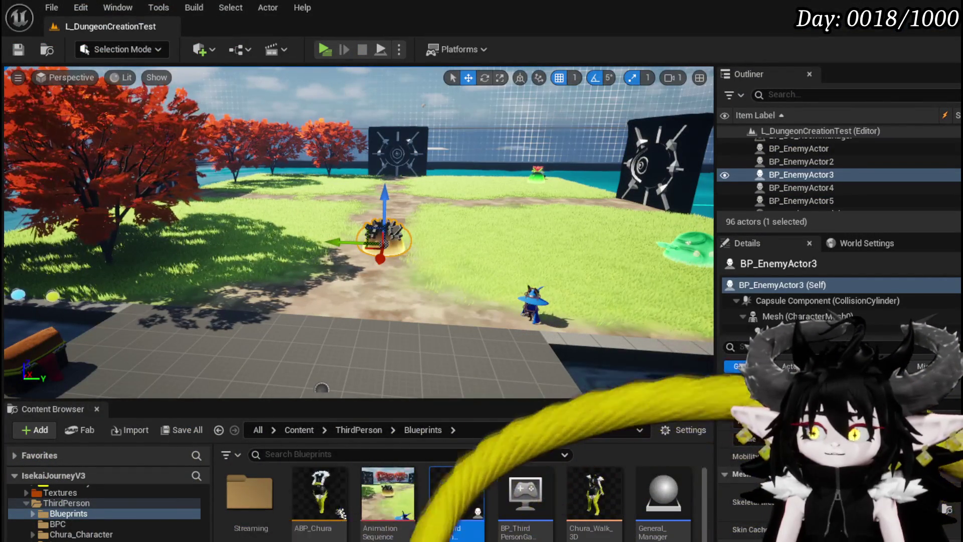
Rearrange the Owner, Print String, GET, Combat Logic and Logic Index nodes in EndAttack
key("alt+Tab")
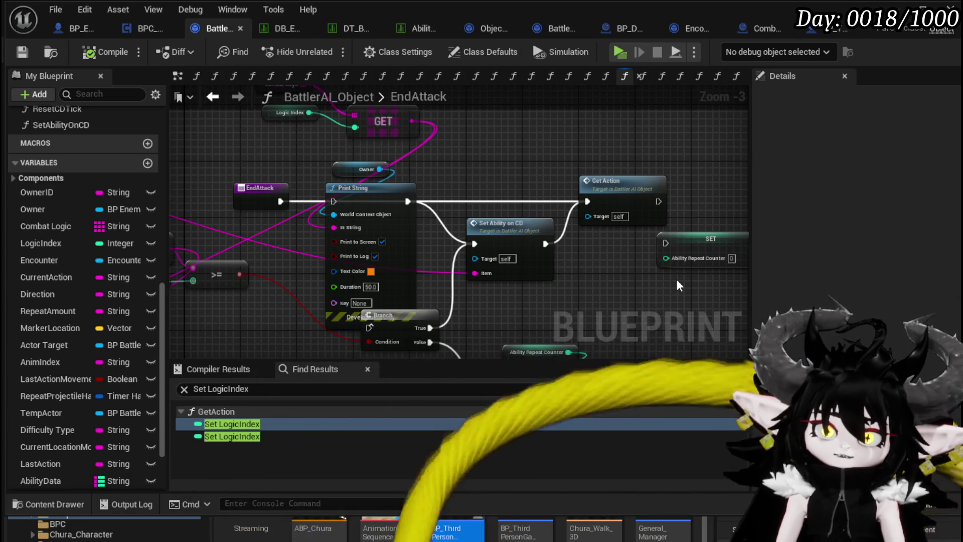
mouse_move(460, 163)
left_mouse_down()
mouse_move(429, 211)
mouse_move(381, 253)
left_mouse_up()
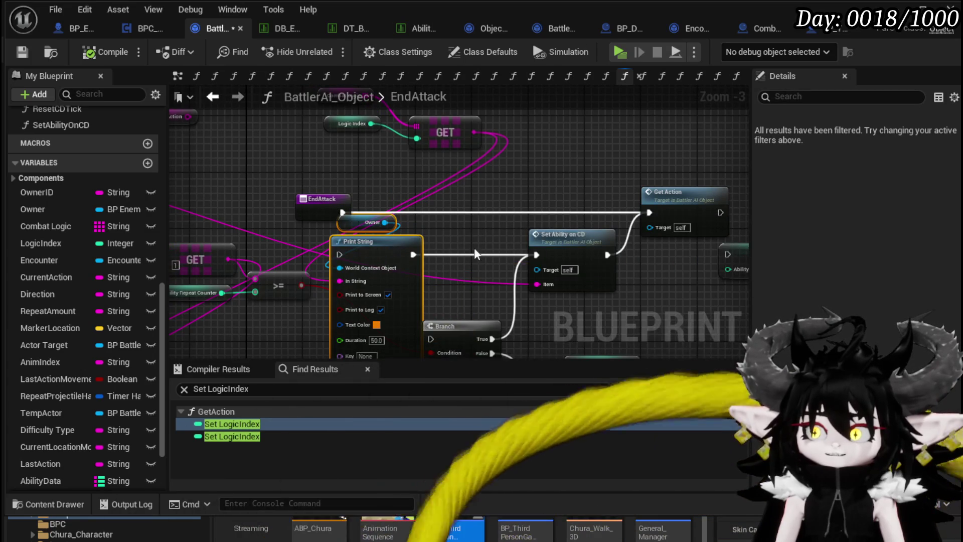
left_click_drag(476, 254, 397, 211)
mouse_move(398, 301)
left_mouse_down()
mouse_move(351, 284)
mouse_move(323, 194)
mouse_move(287, 197)
left_mouse_up()
mouse_move(421, 161)
left_mouse_down()
mouse_move(344, 211)
mouse_move(431, 193)
left_mouse_up()
mouse_move(508, 177)
left_mouse_down()
mouse_move(387, 212)
mouse_move(438, 161)
mouse_move(426, 161)
left_mouse_up()
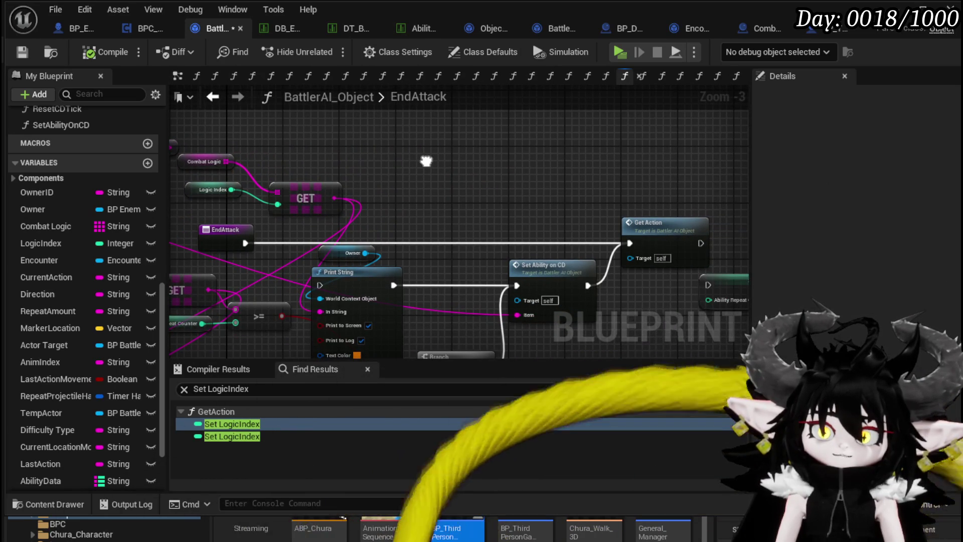
left_click_drag(426, 161, 304, 154)
Inspect the SET node, review the GET and Print String nodes, and save BattlerAI_Object
left_click(491, 237)
mouse_move(490, 238)
left_mouse_down()
mouse_move(544, 209)
mouse_move(368, 157)
left_mouse_up()
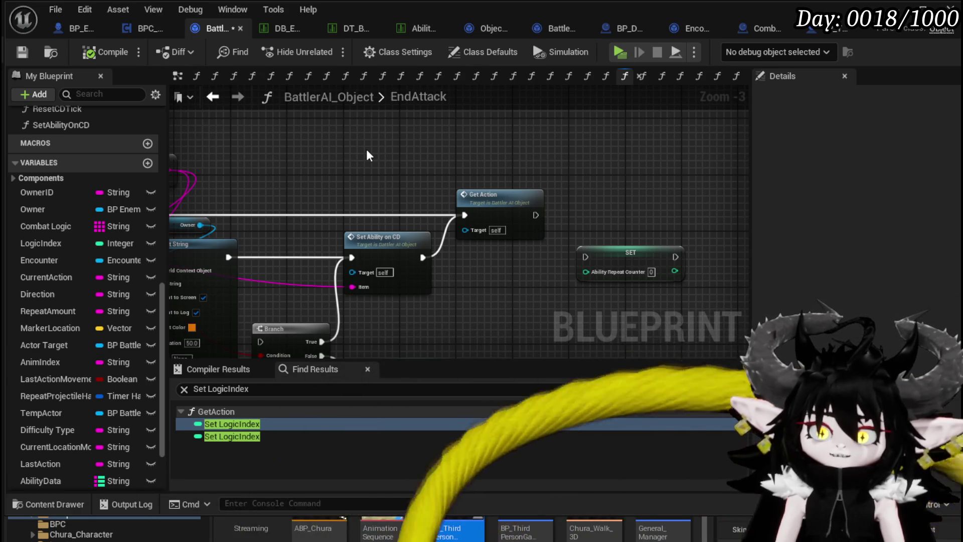
left_click_drag(367, 150, 350, 150)
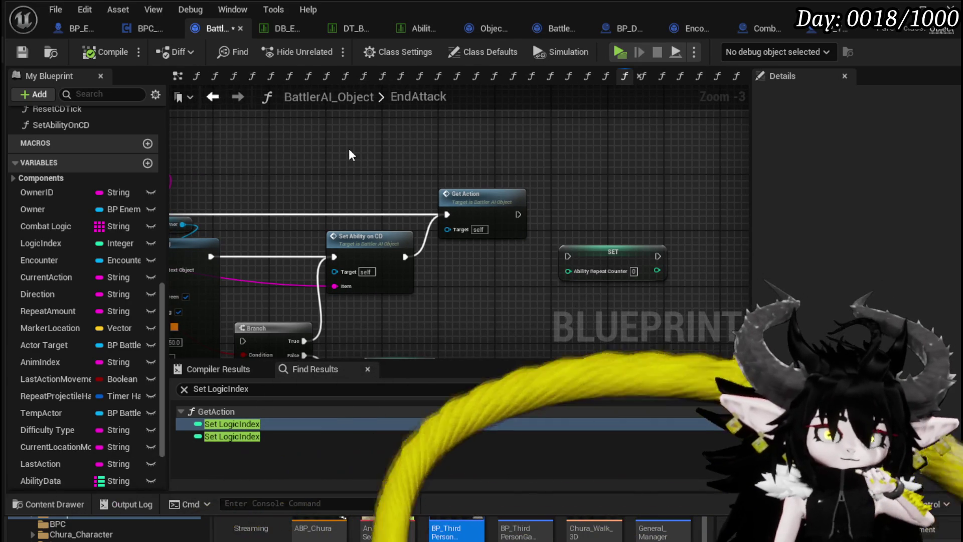
left_click_drag(349, 151, 509, 154)
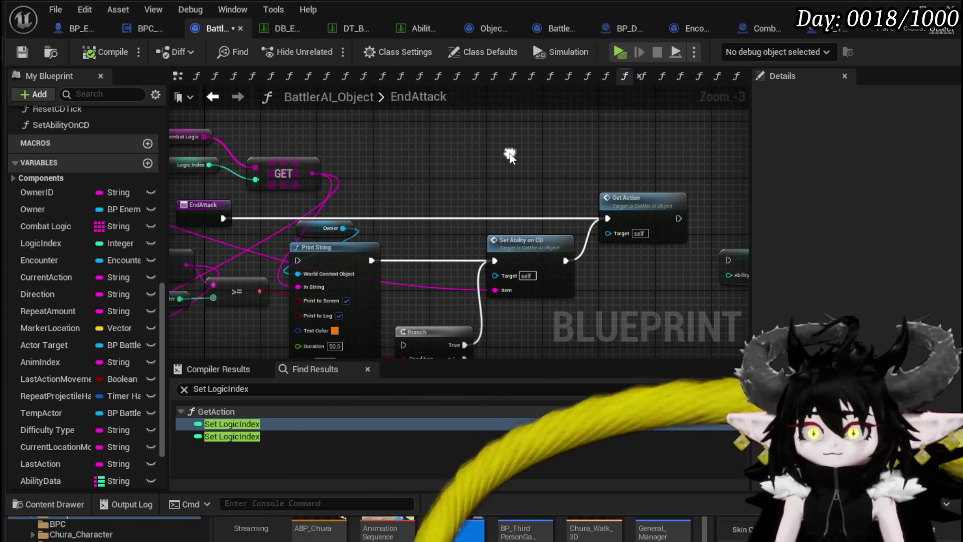
mouse_move(511, 158)
left_mouse_down()
mouse_move(540, 158)
mouse_move(539, 186)
left_mouse_up()
left_click(22, 52)
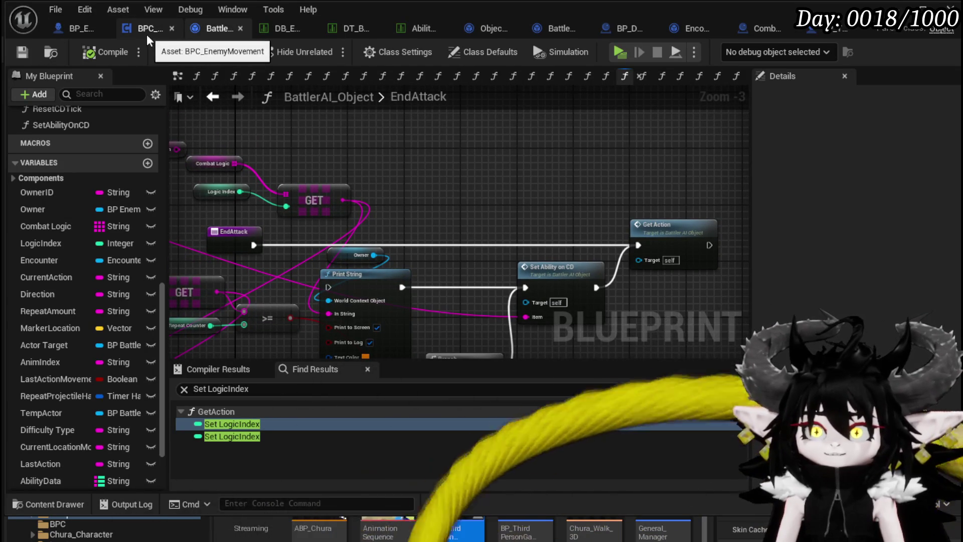
left_click(75, 28)
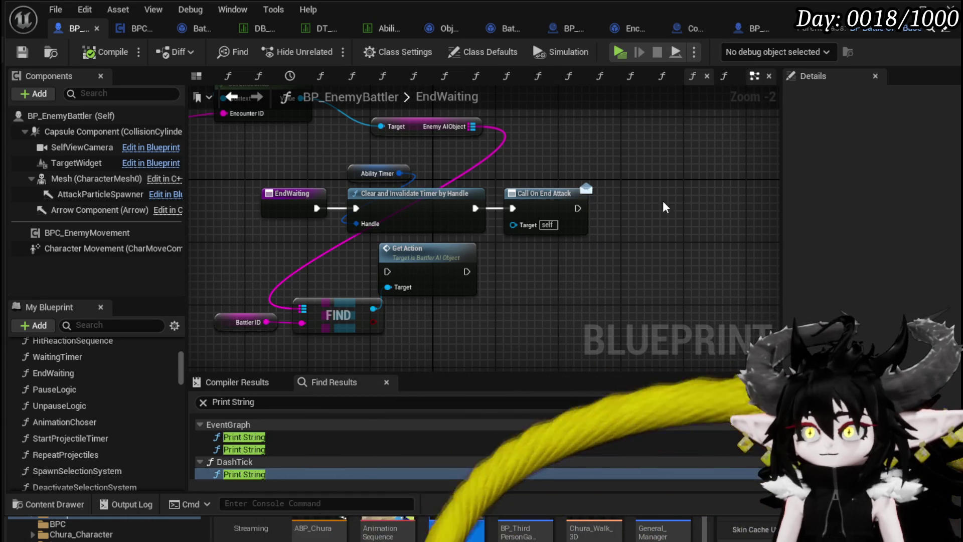
Review the EventGraph's attack montage logic and the WaitingTimer graph, returning to EndWaiting
key("alt+Left")
mouse_move(570, 246)
left_mouse_down()
mouse_move(571, 352)
mouse_move(582, 363)
mouse_move(757, 238)
mouse_move(922, 274)
mouse_move(585, 273)
left_mouse_up()
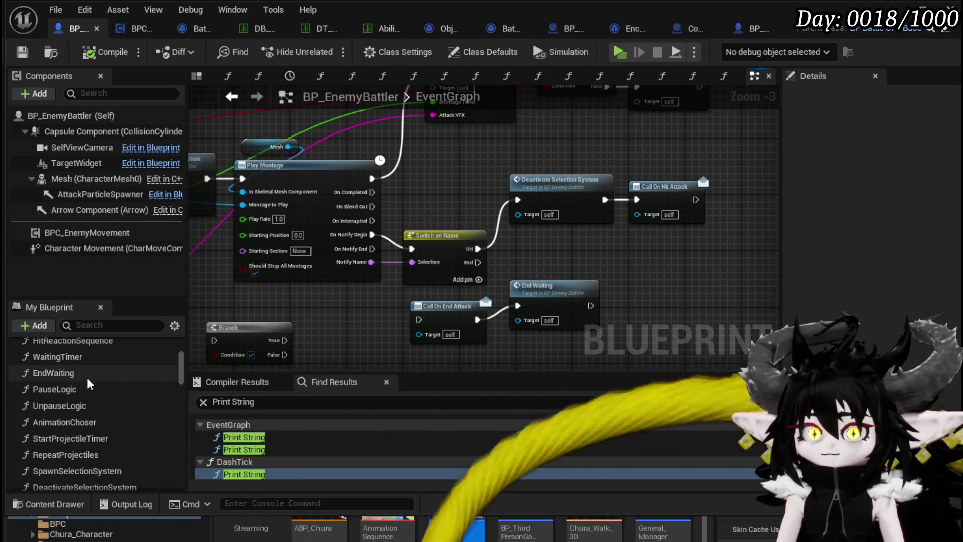
double_click(87, 377)
double_click(77, 354)
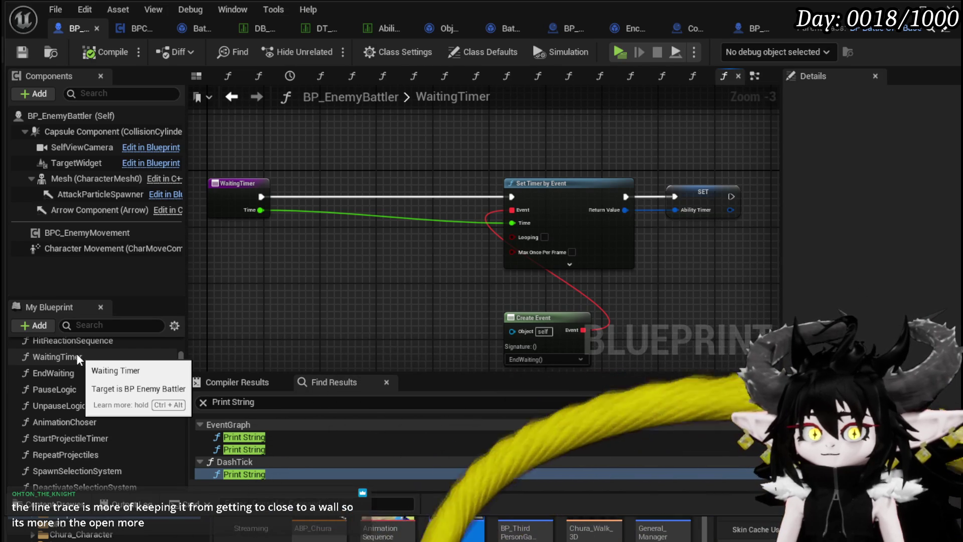
double_click(76, 366)
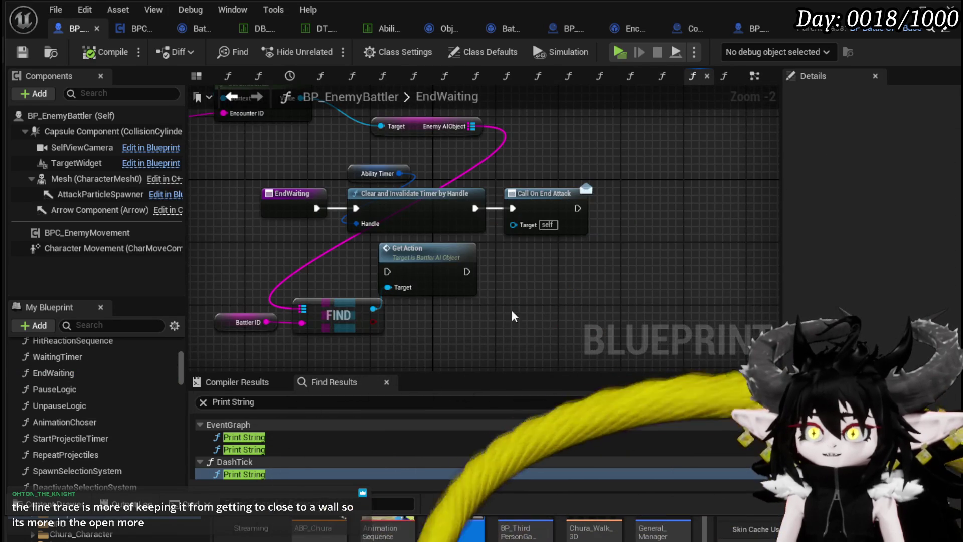
Move Get Action, FIND, Battler ID and the encounter lookup nodes down-left, then save
left_click_drag(484, 249, 475, 286)
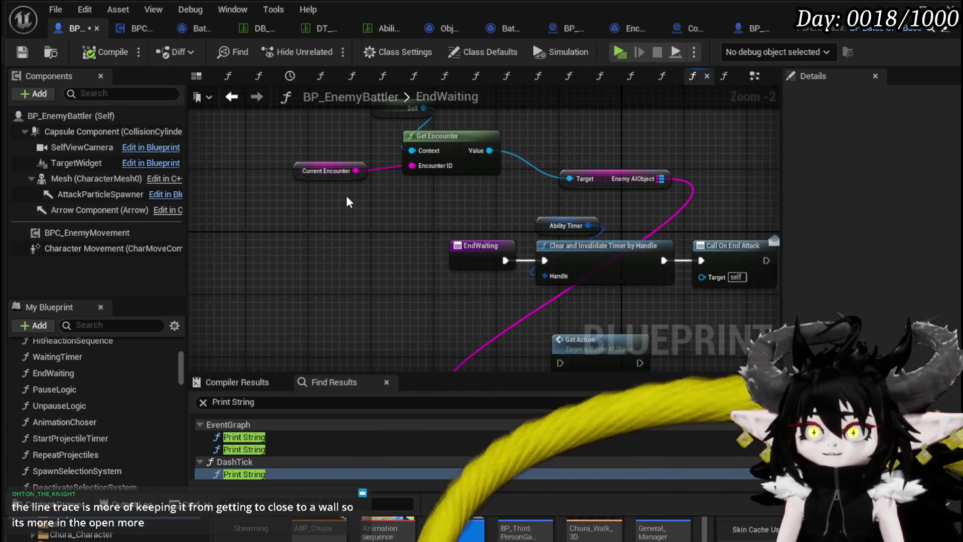
left_click_drag(602, 130, 602, 131)
mouse_move(586, 203)
left_mouse_down()
mouse_move(420, 366)
mouse_move(452, 312)
mouse_move(437, 352)
left_mouse_up()
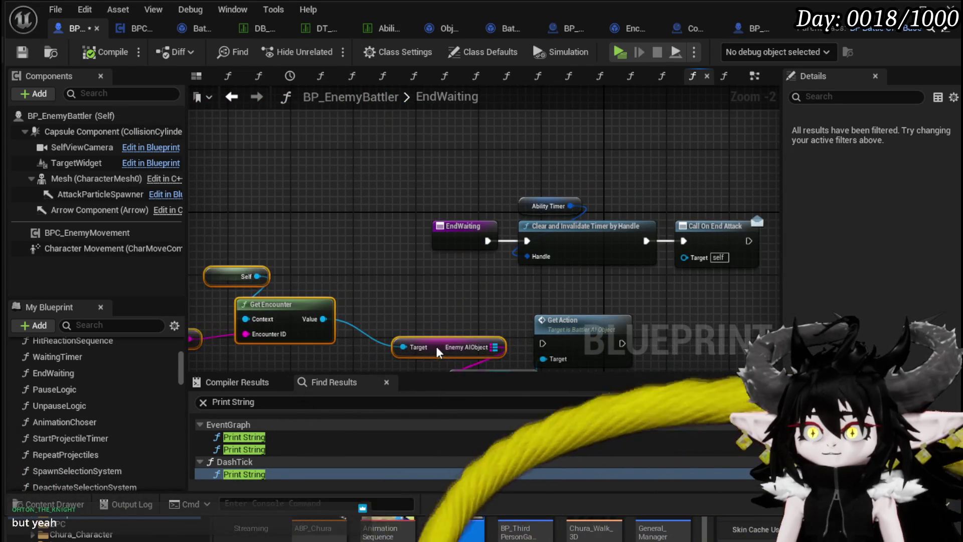
left_click(29, 50)
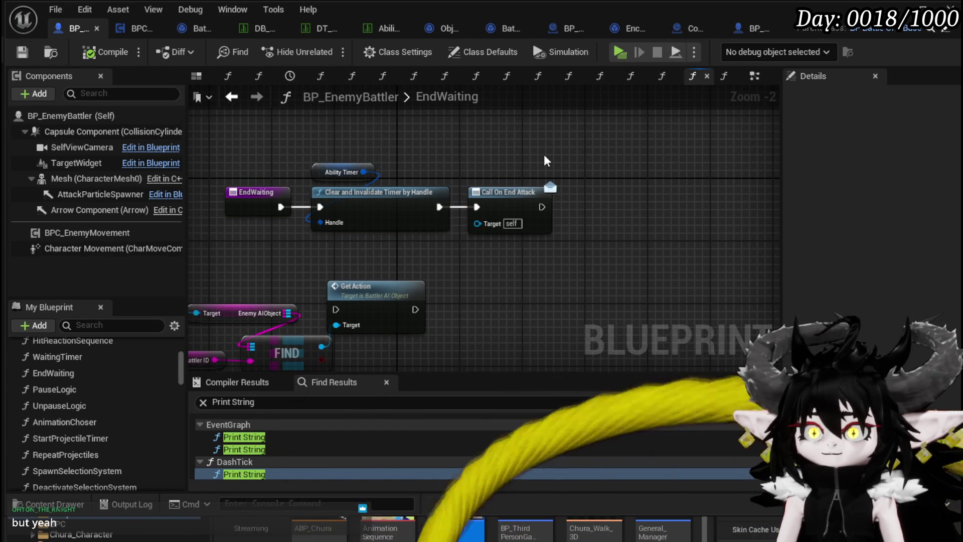
Route Clear Timer's execution into Get Action, shifting Call On End Attack right, and compile
left_click_drag(487, 196, 701, 201)
mouse_move(351, 306)
left_mouse_down()
mouse_move(522, 245)
mouse_move(521, 203)
left_mouse_up()
left_click_drag(439, 207, 485, 207)
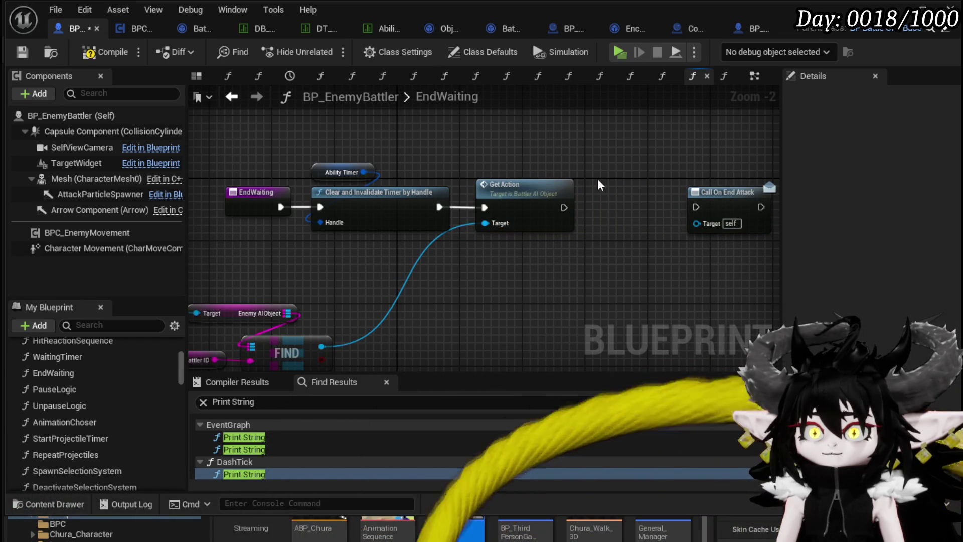
left_click(15, 54)
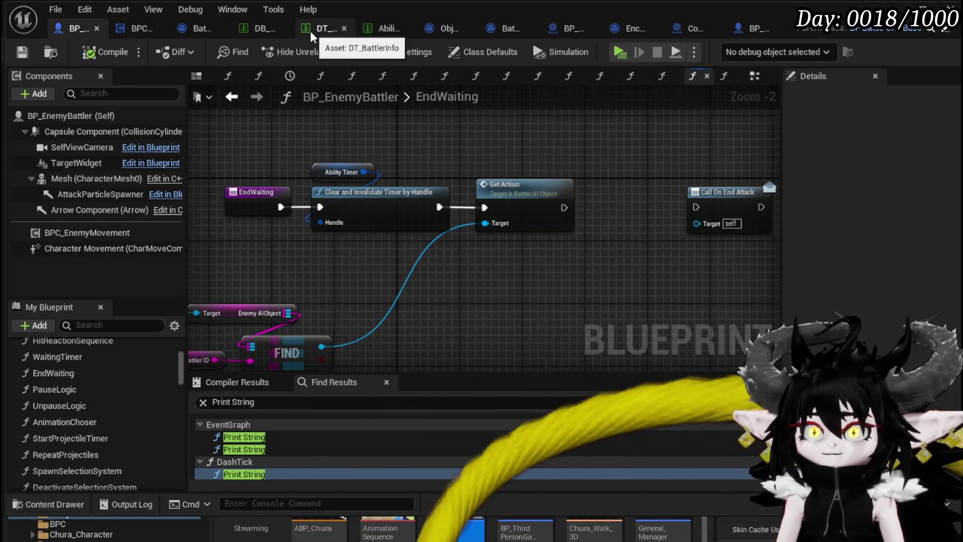
In DT_BattlerInfo, edit Slime_Earth|Elite's CombatLogic index [1] entry and commit it
left_click(324, 29)
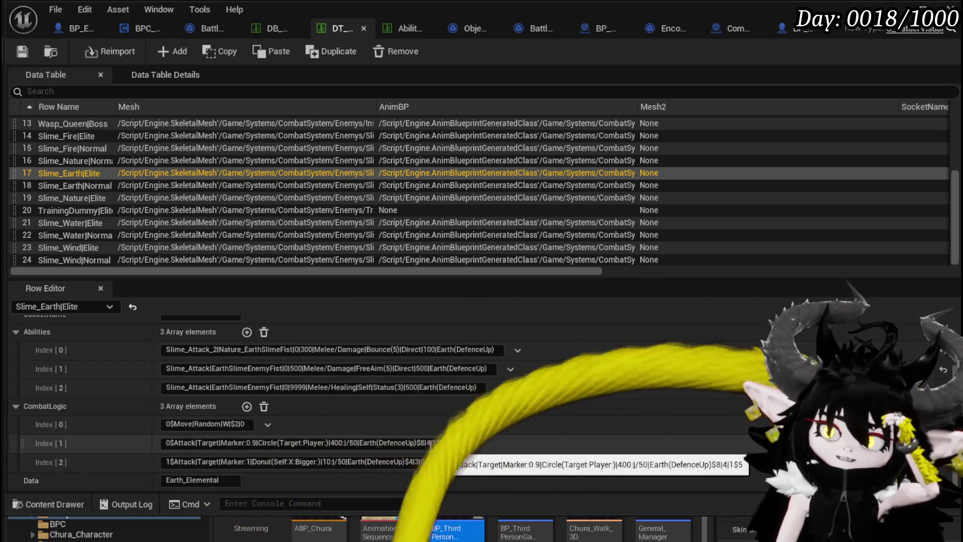
left_click(381, 443)
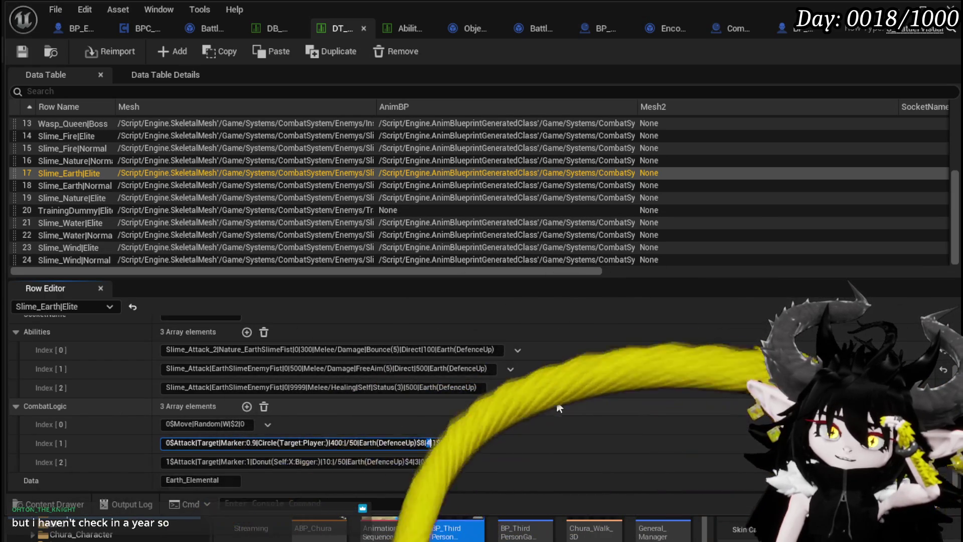
left_click(21, 58)
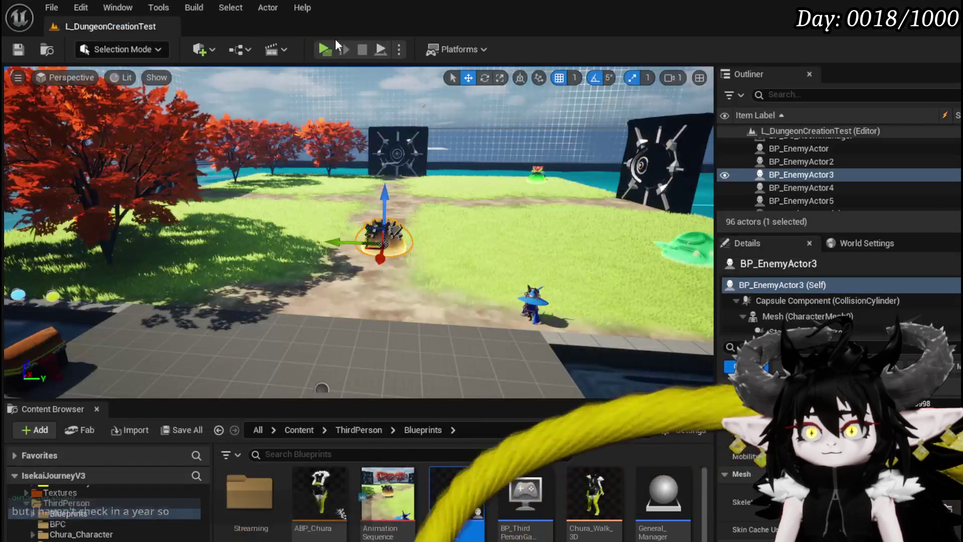
Play-test the slime battle, answering the battle prompt, then stop and save assets with Ctrl+S
left_click(326, 50)
key("w")
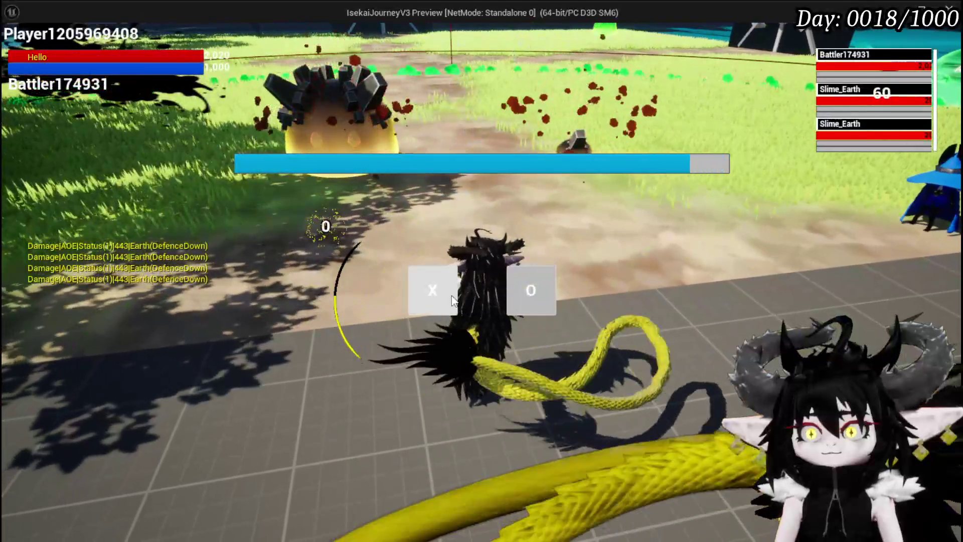
left_click(453, 300)
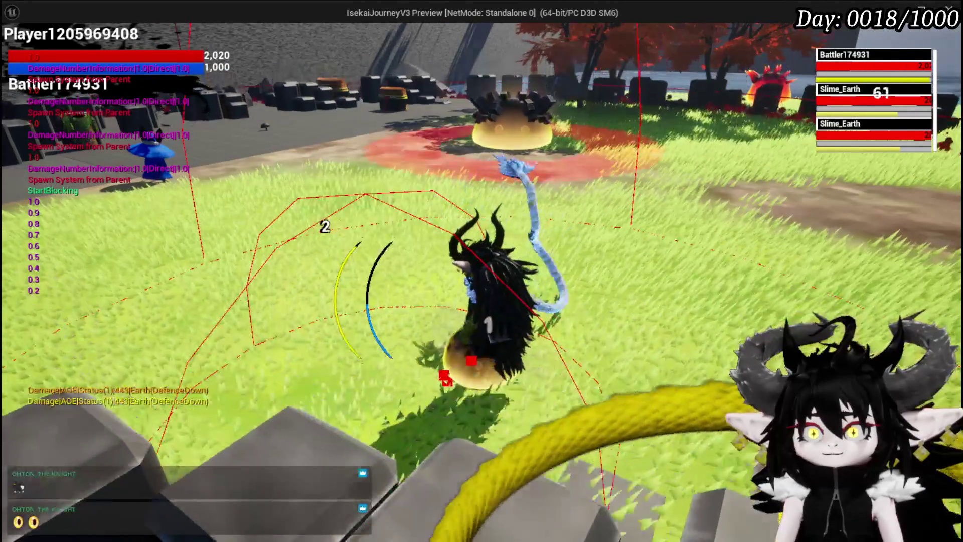
key("Escape")
key("ctrl+s")
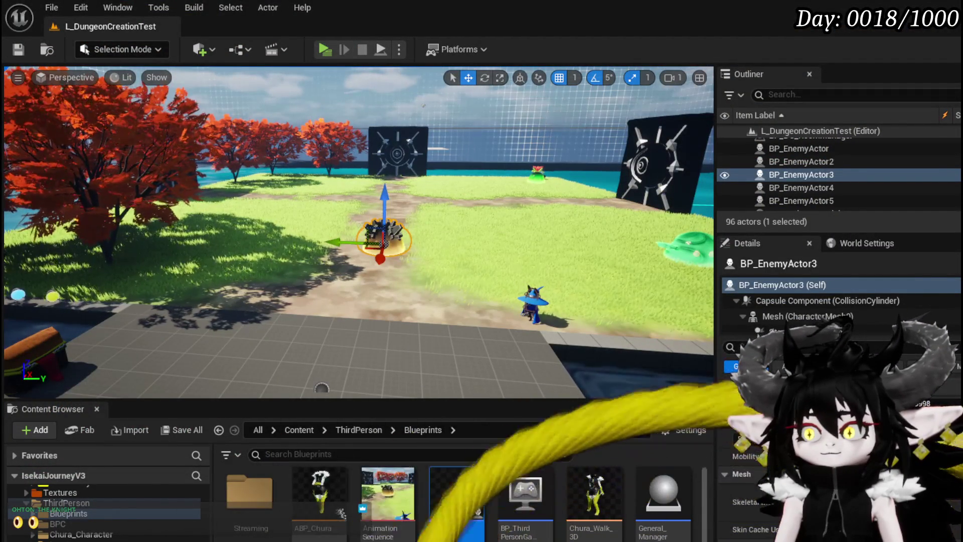
Return to BattlerAI_Object's EndAttack graph and inspect the Get Action and Set Ability on CD nodes
key("alt+Tab")
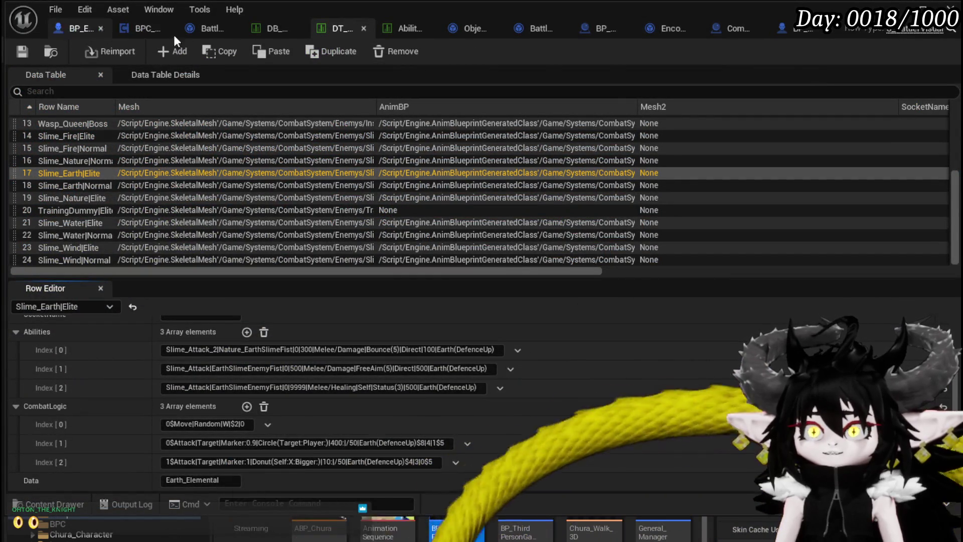
left_click(203, 29)
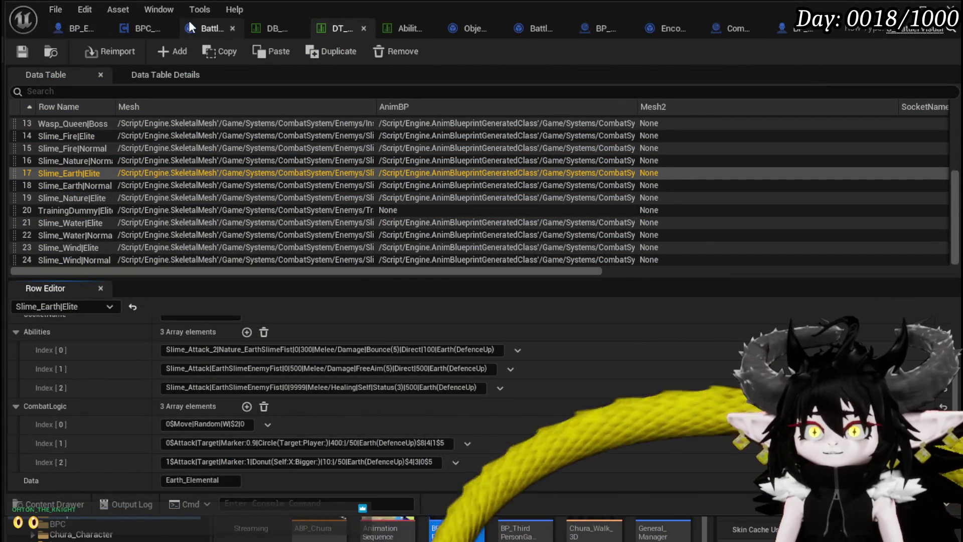
left_click(633, 183)
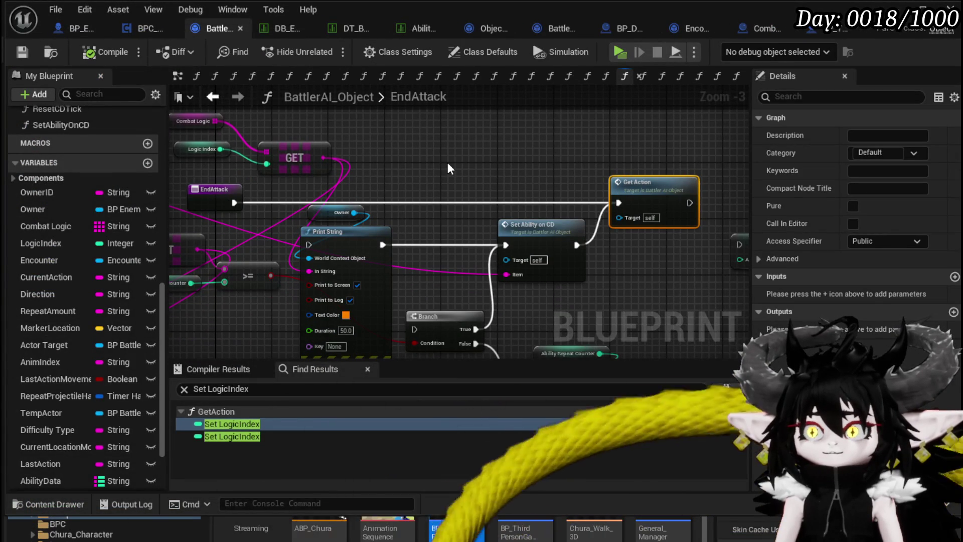
mouse_move(382, 175)
left_mouse_down()
mouse_move(390, 166)
mouse_move(365, 165)
left_mouse_up()
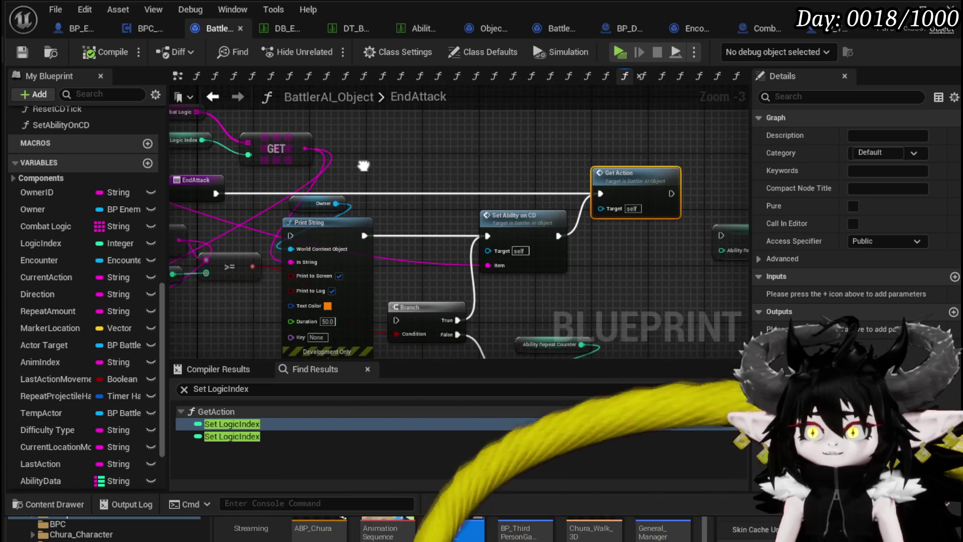
left_click(527, 219)
mouse_move(441, 189)
left_mouse_down()
mouse_move(552, 195)
mouse_move(490, 190)
left_mouse_up()
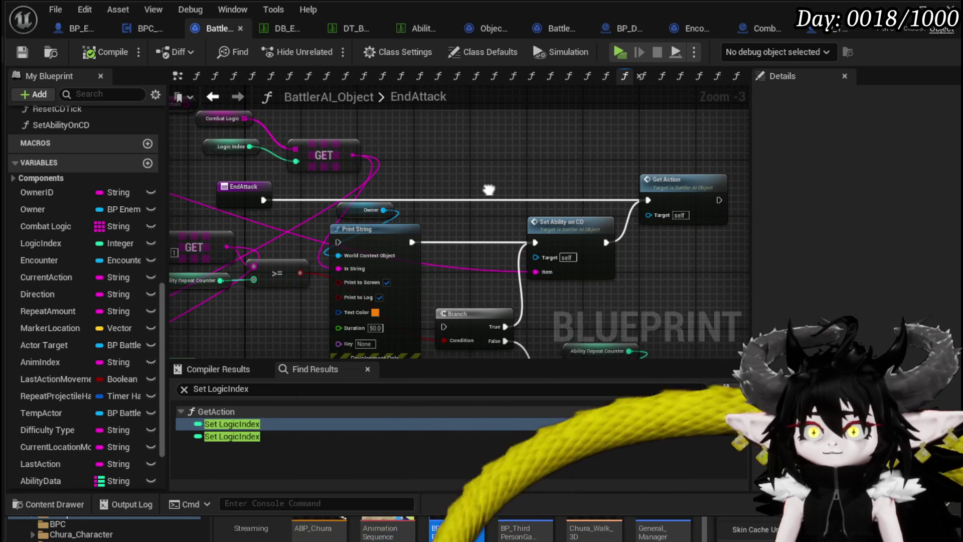
mouse_move(490, 190)
left_mouse_down()
mouse_move(498, 193)
mouse_move(444, 180)
mouse_move(445, 139)
left_mouse_up()
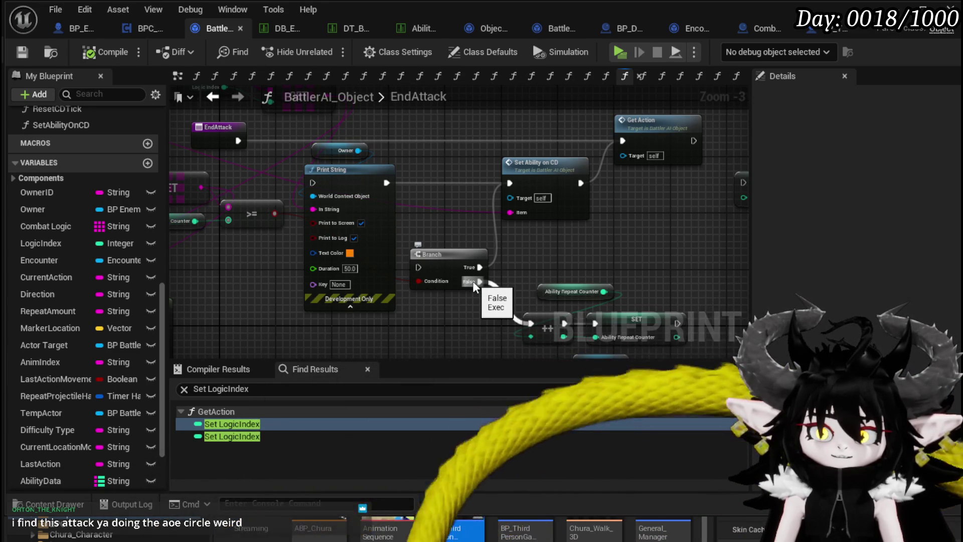
Reposition Branch, Print String and Owner, rewire Print String's execution, then compile and save
mouse_move(471, 253)
left_mouse_down()
mouse_move(435, 235)
mouse_move(448, 268)
left_mouse_up()
mouse_move(349, 230)
left_mouse_down()
mouse_move(360, 252)
mouse_move(392, 216)
left_mouse_up()
left_click_drag(239, 213, 347, 212)
mouse_move(548, 184)
left_mouse_down()
mouse_move(577, 183)
mouse_move(664, 214)
left_mouse_up()
mouse_move(228, 127)
left_mouse_down()
mouse_move(454, 211)
mouse_move(375, 177)
left_mouse_up()
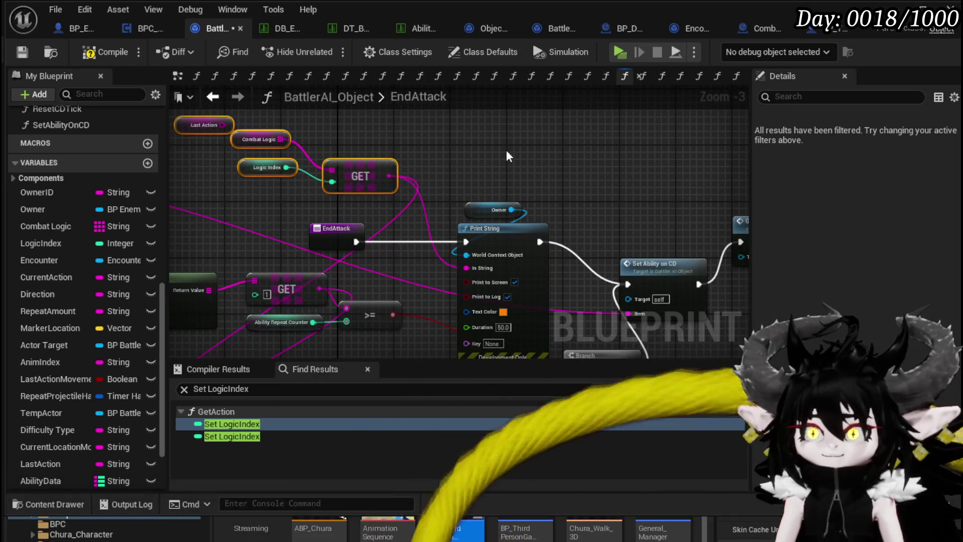
left_click(94, 53)
left_click(21, 52)
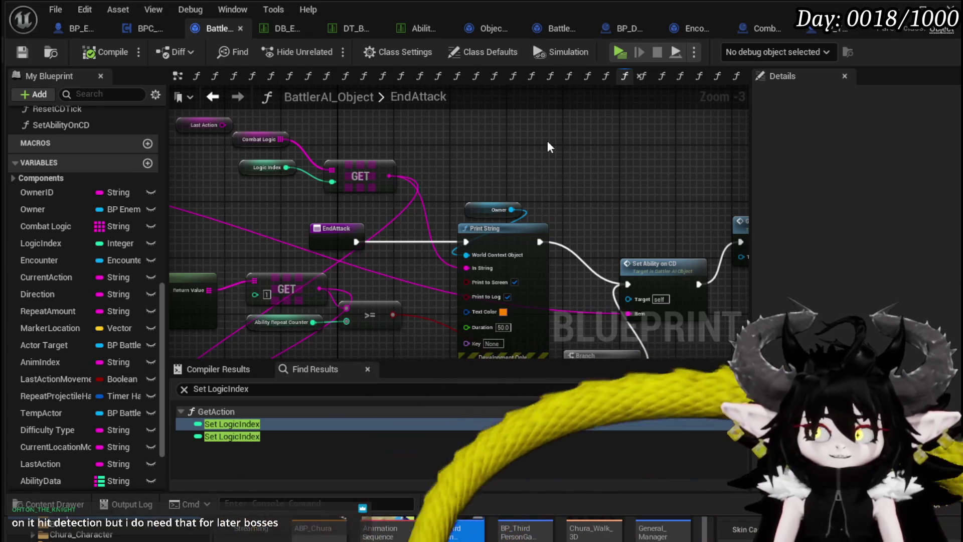
Pan across EndAttack to review Get Action and SET, then switch to BPC_EnemyMovement
mouse_move(547, 143)
left_mouse_down()
mouse_move(316, 126)
mouse_move(442, 135)
left_mouse_up()
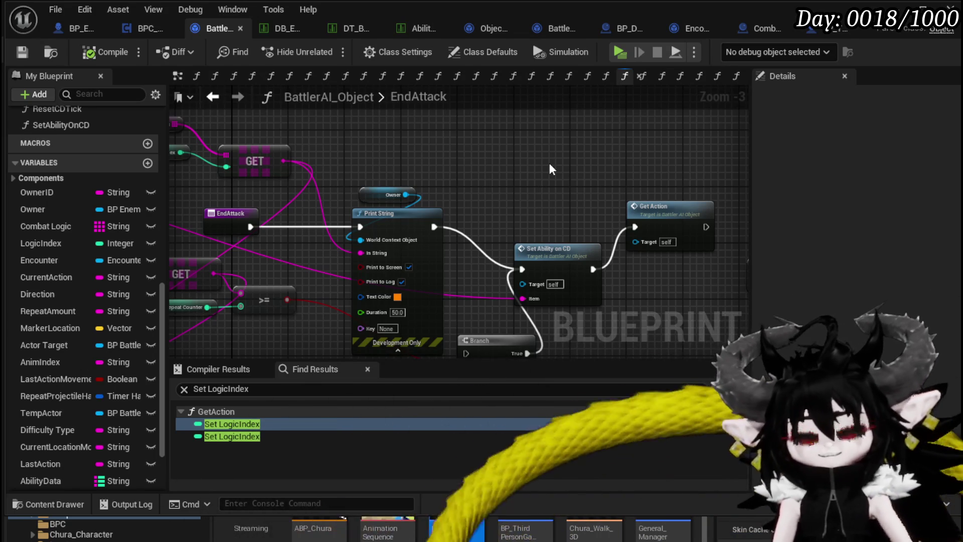
scroll(547, 161, "down", 1)
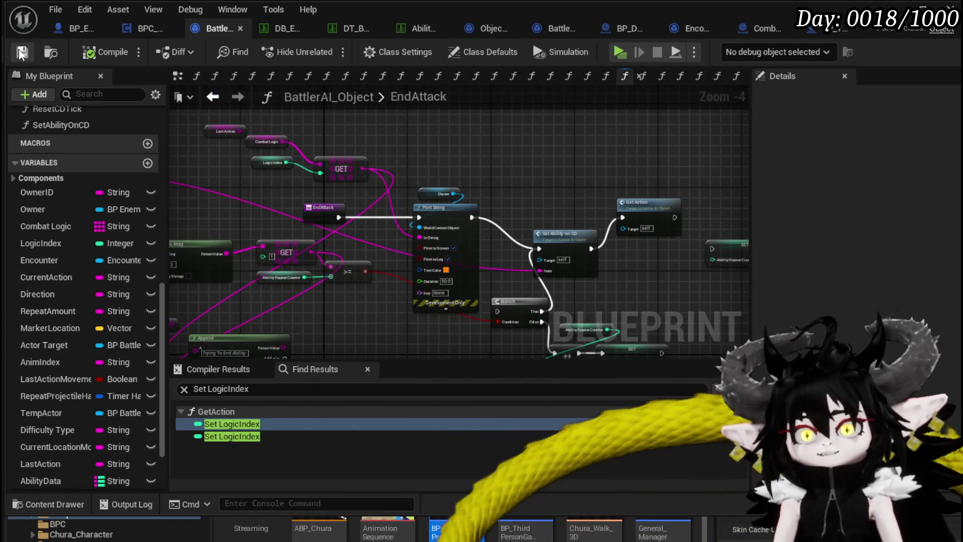
mouse_move(566, 174)
left_mouse_down()
mouse_move(466, 161)
mouse_move(527, 157)
mouse_move(401, 140)
mouse_move(570, 129)
mouse_move(688, 172)
mouse_move(533, 97)
left_mouse_up()
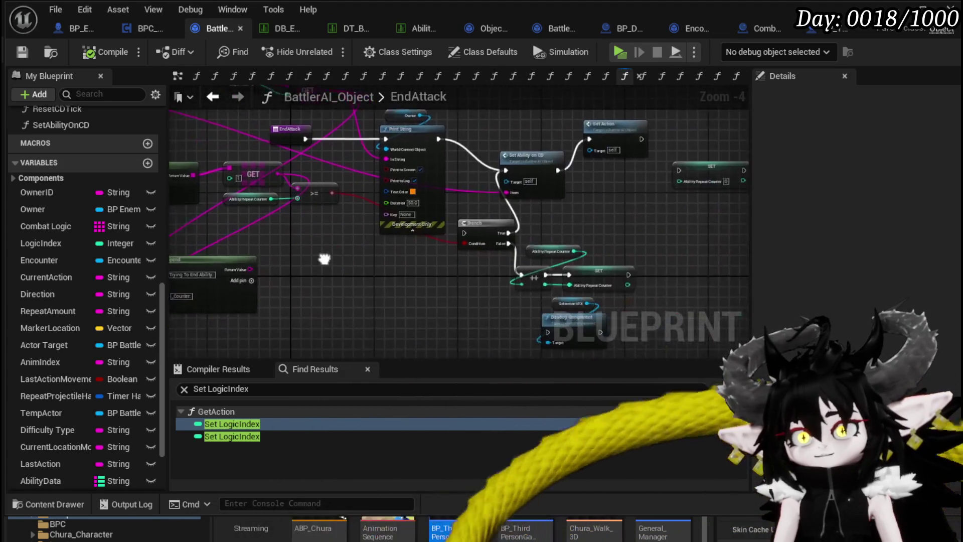
left_click_drag(328, 259, 298, 313)
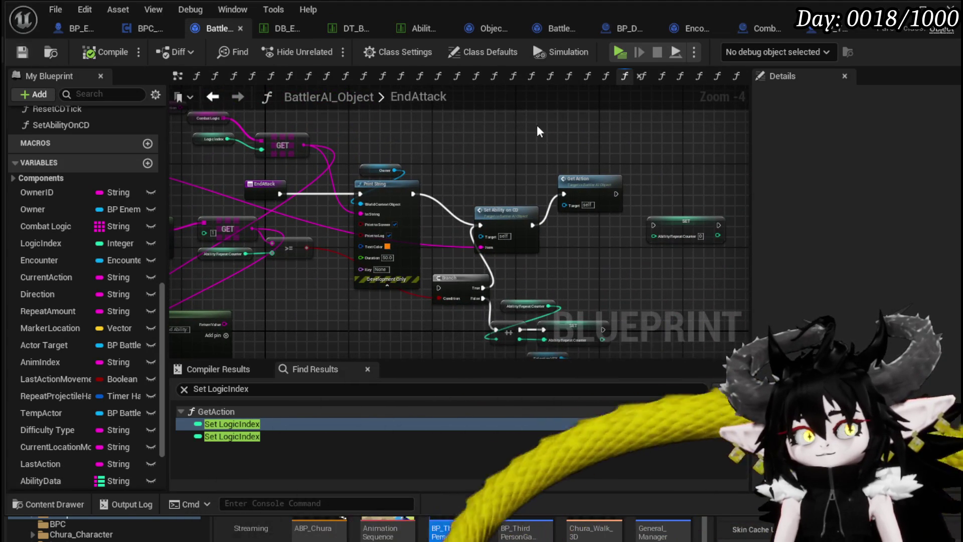
left_click(143, 28)
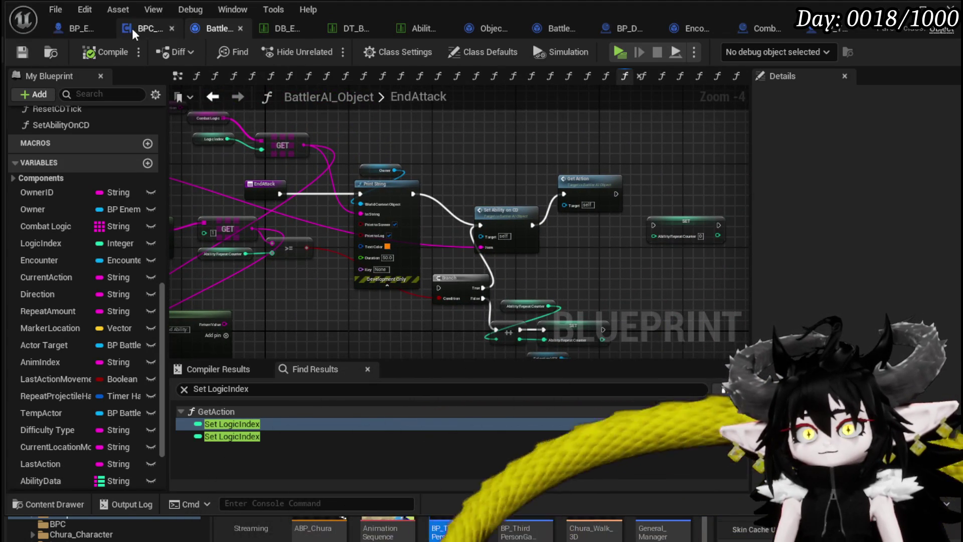
Start a play session and take turns against the Slime_Earth enemies using G and B
left_click(69, 28)
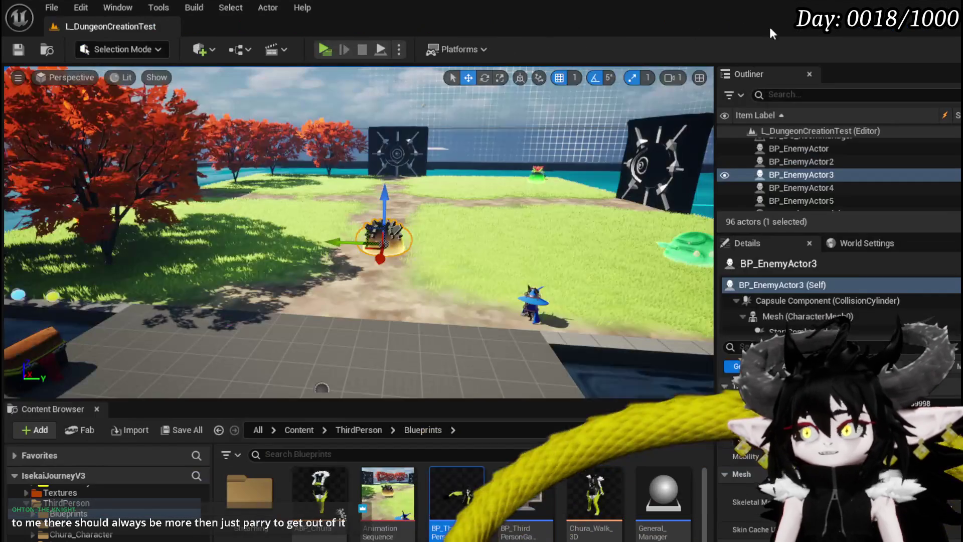
left_click(324, 49)
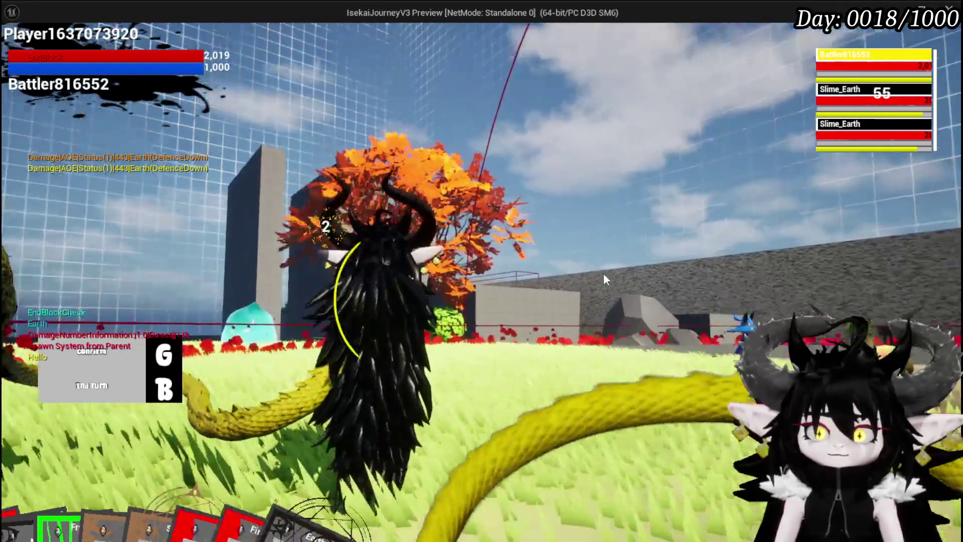
key("g")
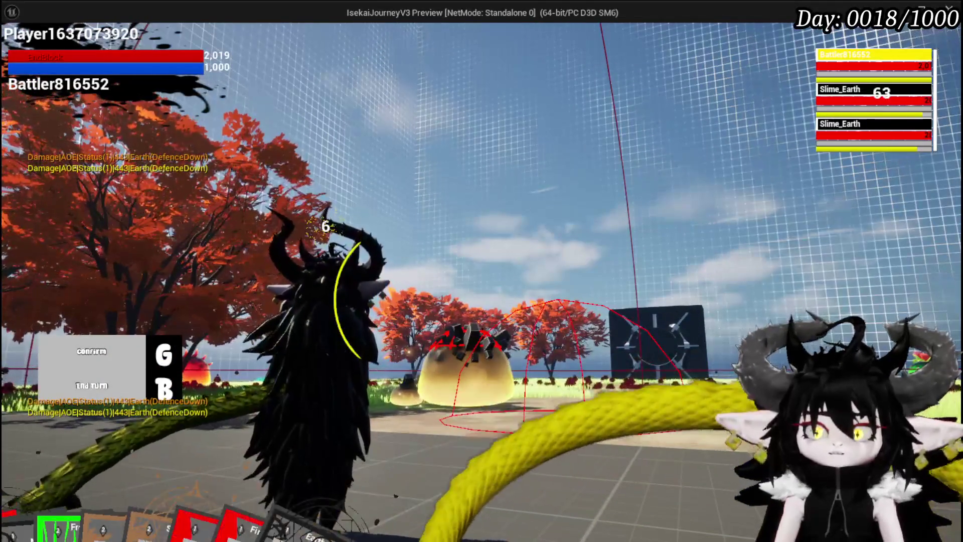
key("b")
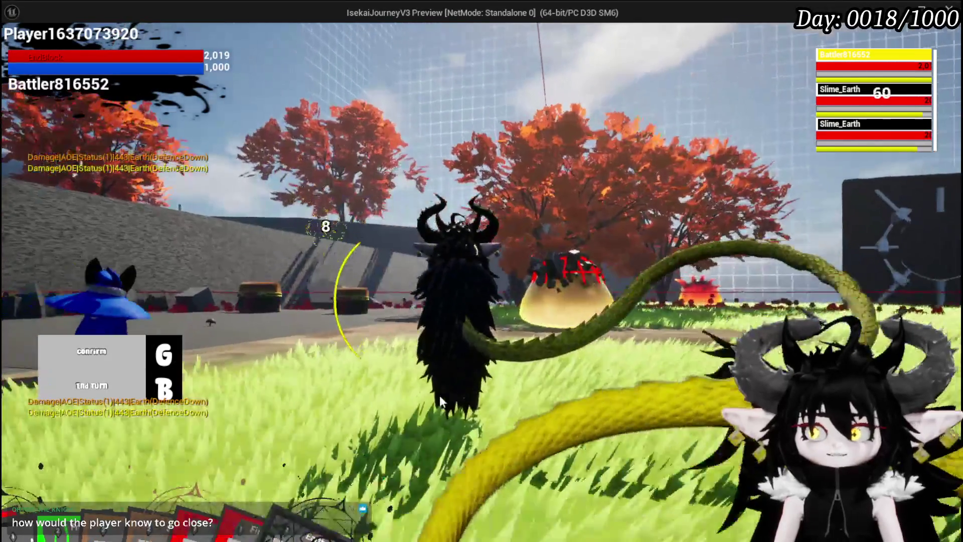
key("g")
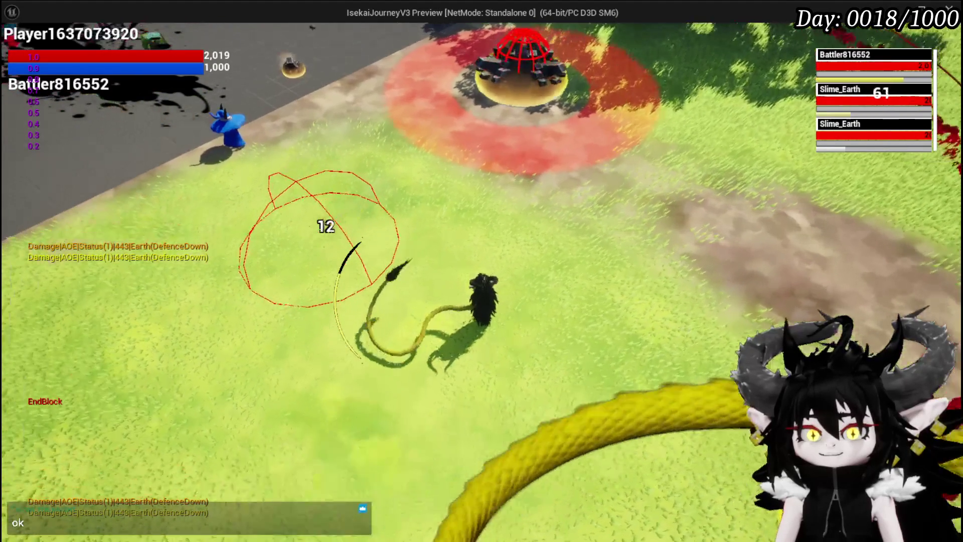
Dismiss the in-game settings menu and stop Play-In-Editor to return to L_DungeonCreationTest
key("Escape")
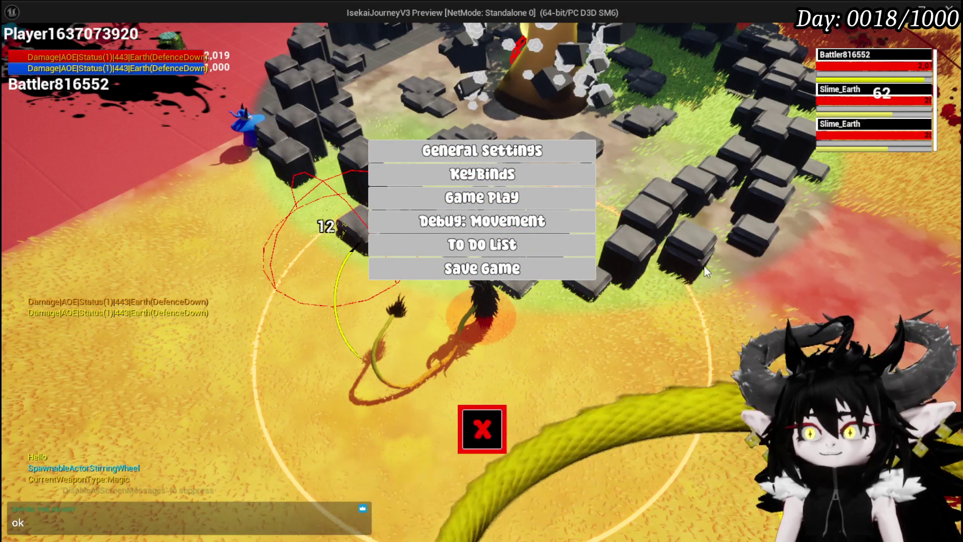
left_click(472, 428)
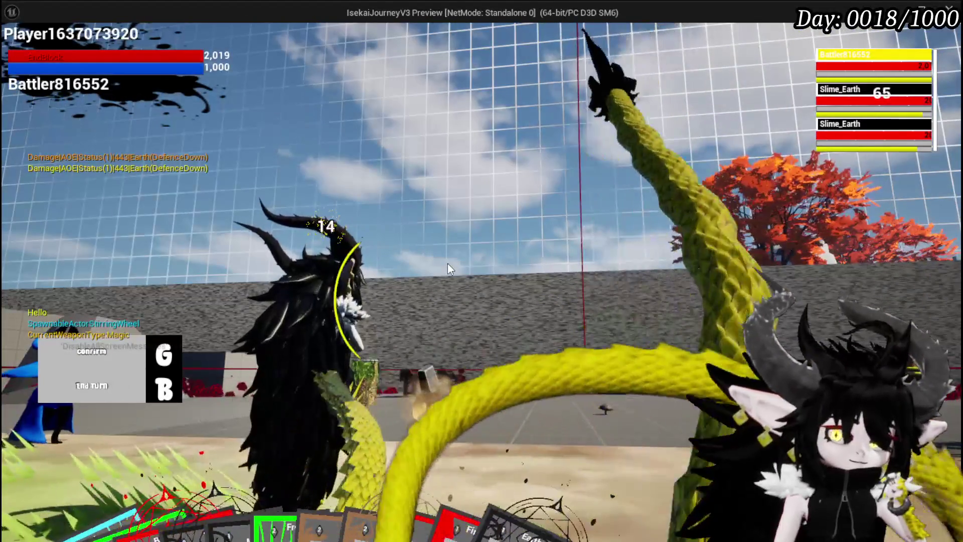
key("Escape")
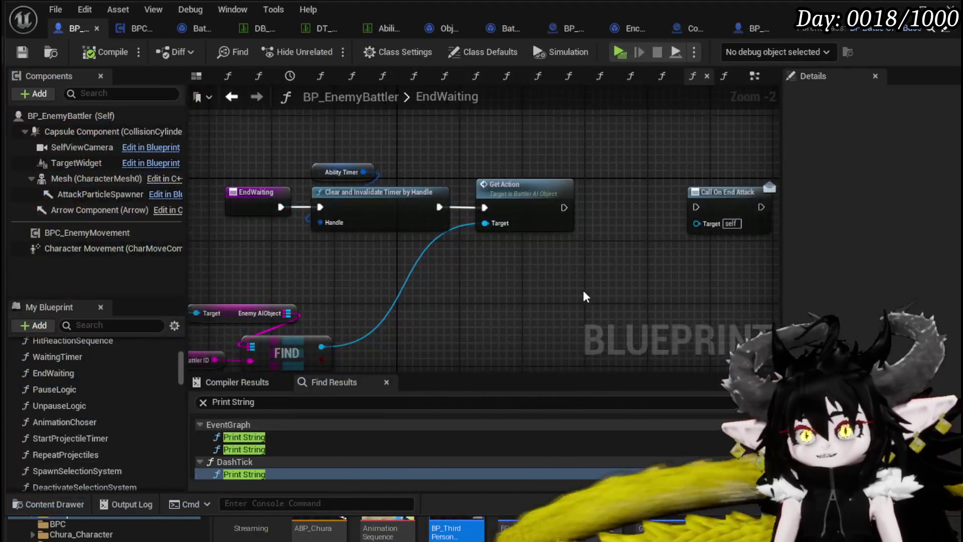
Review BP_EnemyBattler's EndWaiting graph, nudge Current Encounter up-right, then return to BattlerAI_Object's EndAttack graph
left_click_drag(584, 296, 458, 270)
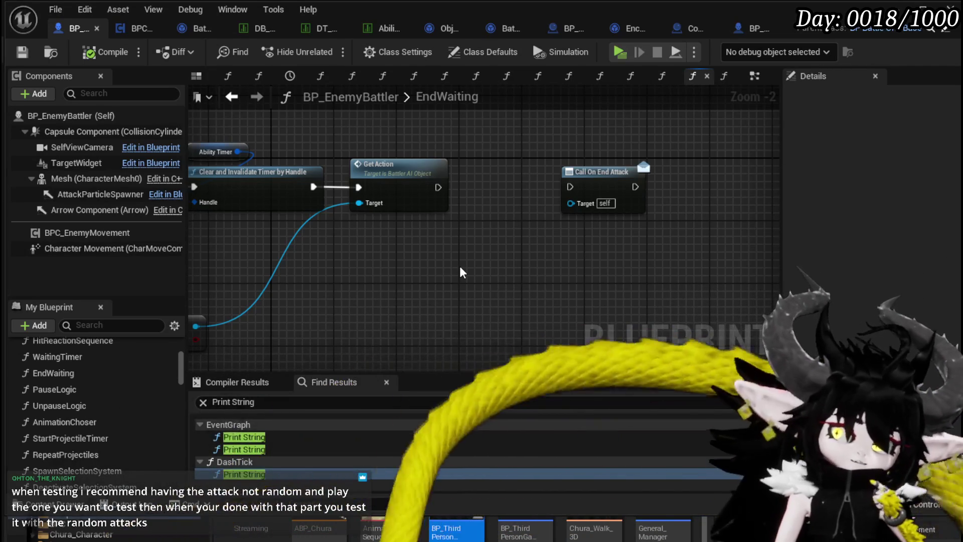
mouse_move(459, 273)
left_mouse_down()
mouse_move(480, 290)
mouse_move(632, 282)
left_mouse_up()
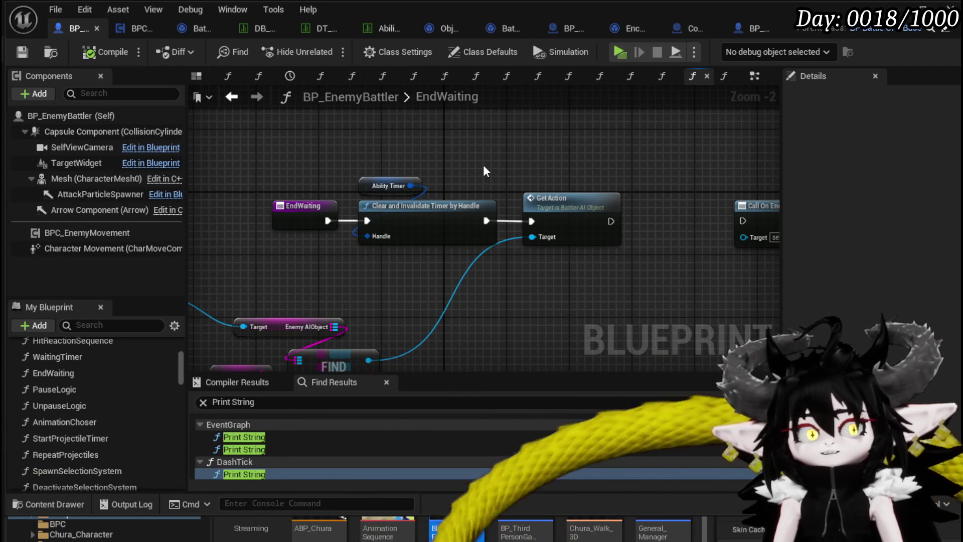
mouse_move(478, 167)
left_mouse_down()
mouse_move(454, 155)
mouse_move(388, 231)
mouse_move(483, 206)
left_mouse_up()
scroll(453, 155, "down", 1)
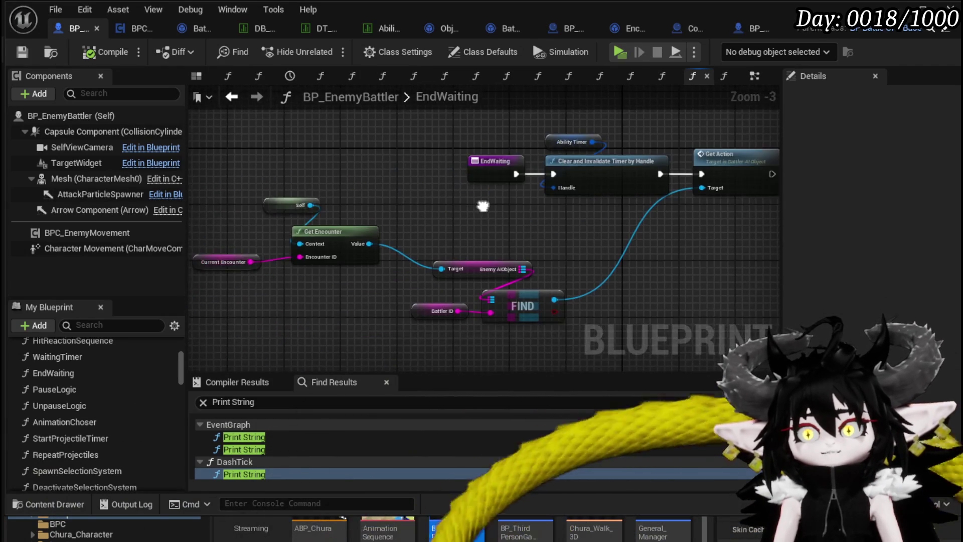
left_click_drag(210, 263, 228, 236)
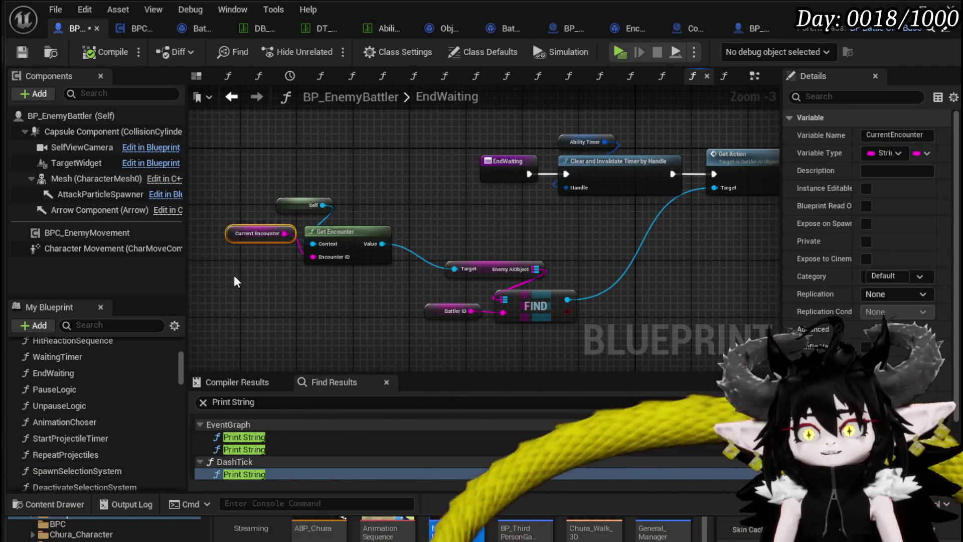
mouse_move(588, 232)
left_mouse_down()
mouse_move(397, 246)
mouse_move(405, 283)
left_mouse_up()
left_click(396, 243)
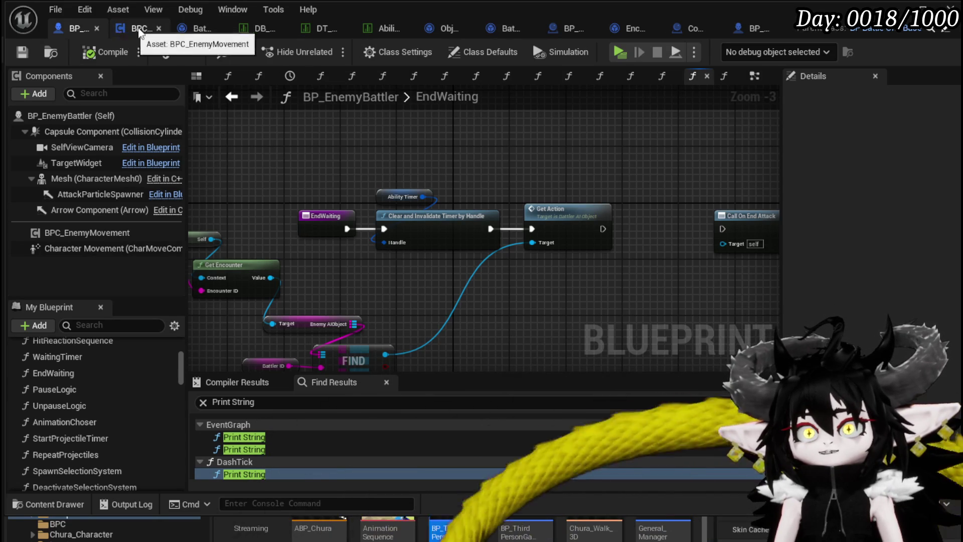
left_click(185, 31)
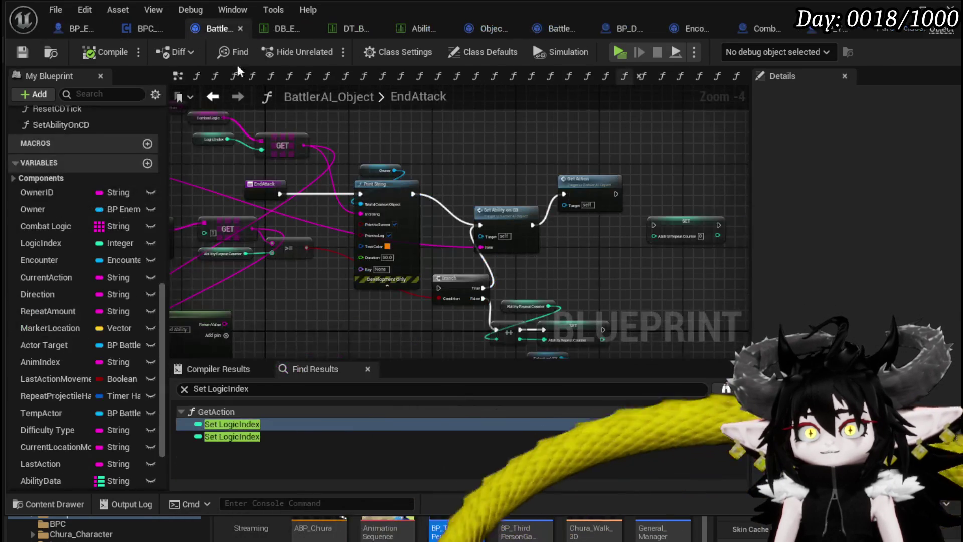
Open SetActionElite/Normal via Get Action and wire its entry to the second SET node
mouse_move(467, 181)
left_mouse_down()
mouse_move(416, 159)
mouse_move(449, 155)
left_mouse_up()
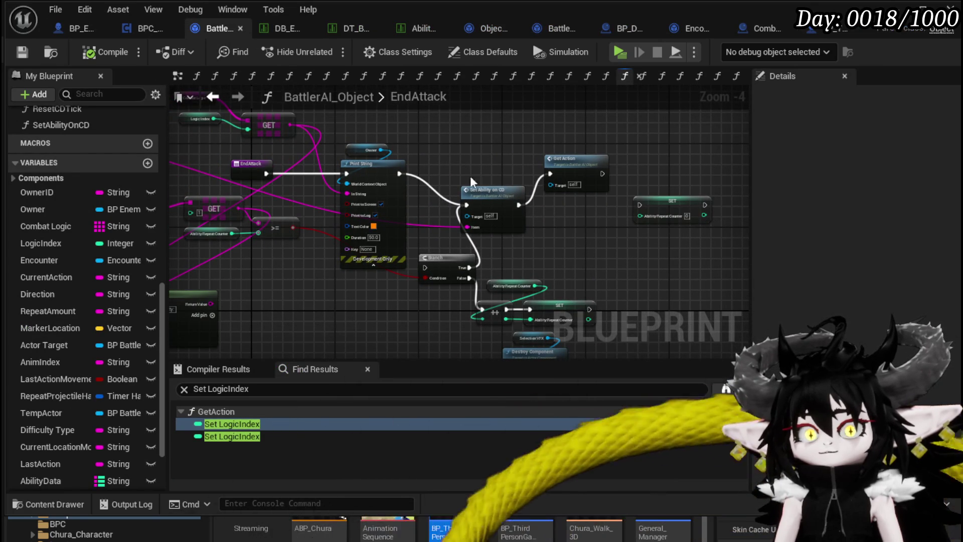
double_click(576, 162)
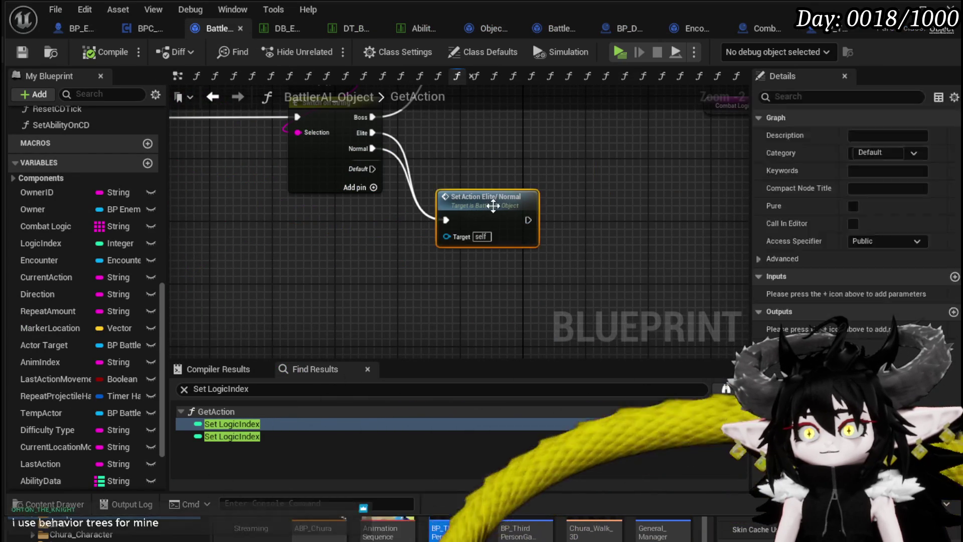
double_click(484, 198)
left_click_drag(370, 172, 570, 172)
Feed an Ability Repeat Counter getter into the GET index, then compile and save
scroll(62, 389, "down", 3)
mouse_move(61, 431)
left_mouse_down()
mouse_move(411, 309)
mouse_move(351, 255)
left_mouse_up()
left_click(373, 273)
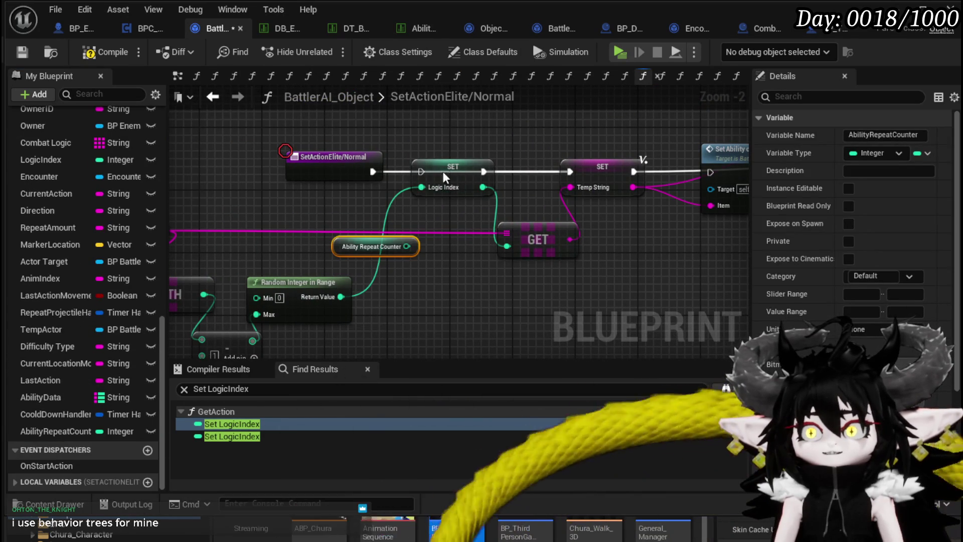
left_click_drag(441, 175, 409, 198)
left_click_drag(406, 247, 514, 248)
left_click(480, 300)
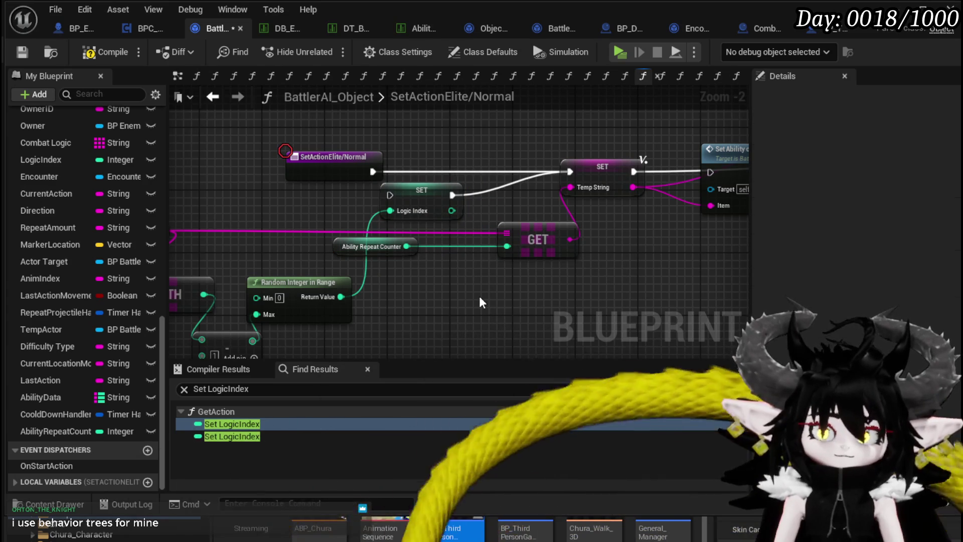
left_click(106, 52)
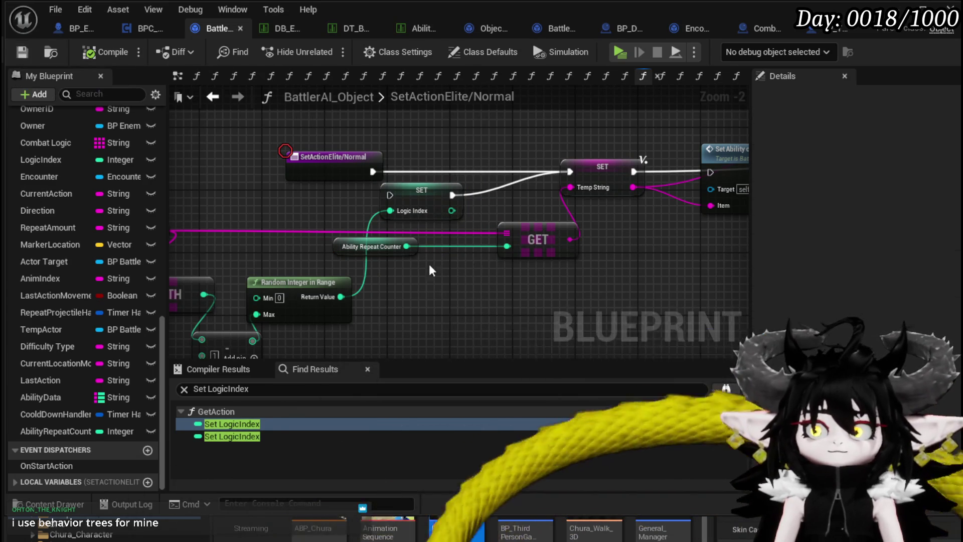
left_click_drag(325, 246, 333, 246)
left_click(485, 276)
left_click(23, 53)
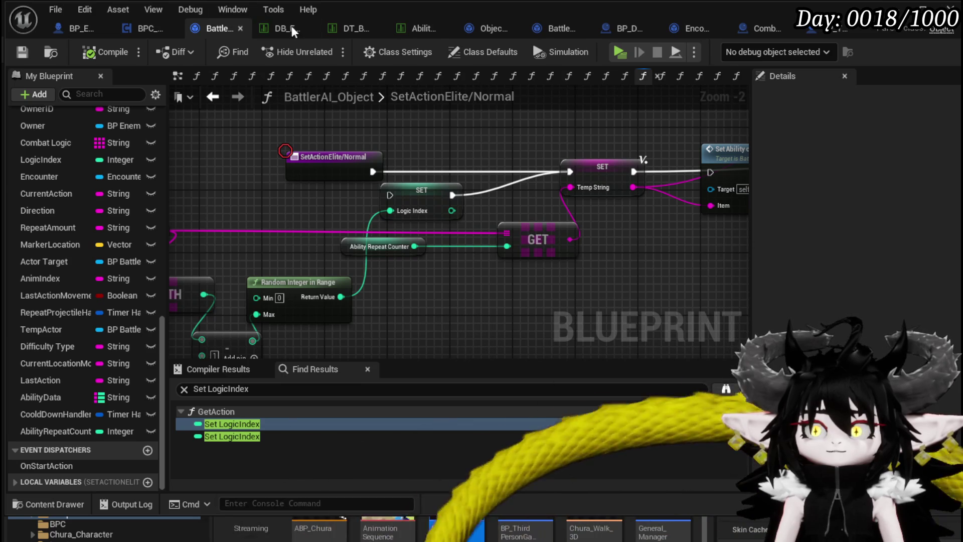
Wire the Temp String SET into Set Ability on CD, compile, save, and check its inputs
left_click_drag(576, 159, 176, 153)
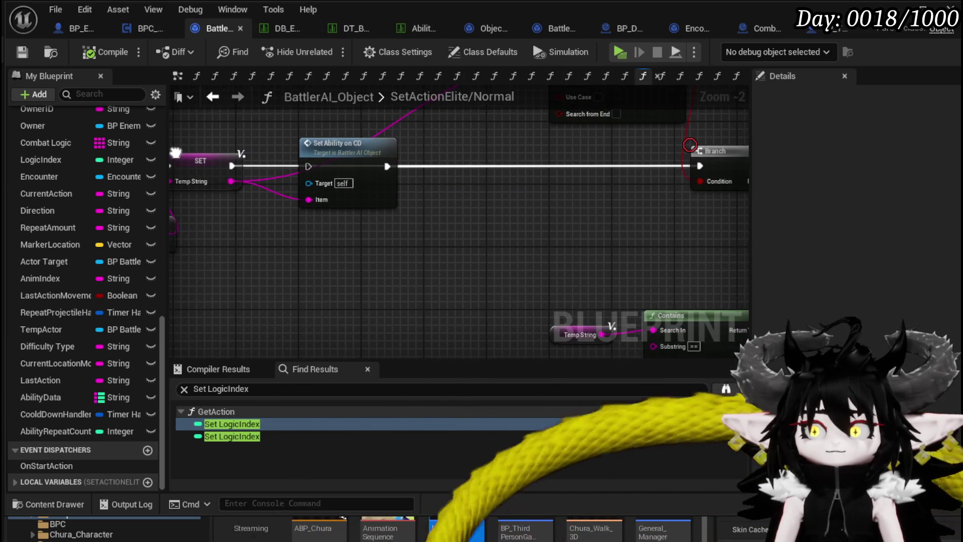
scroll(367, 169, "down", 2)
scroll(367, 168, "up", 2)
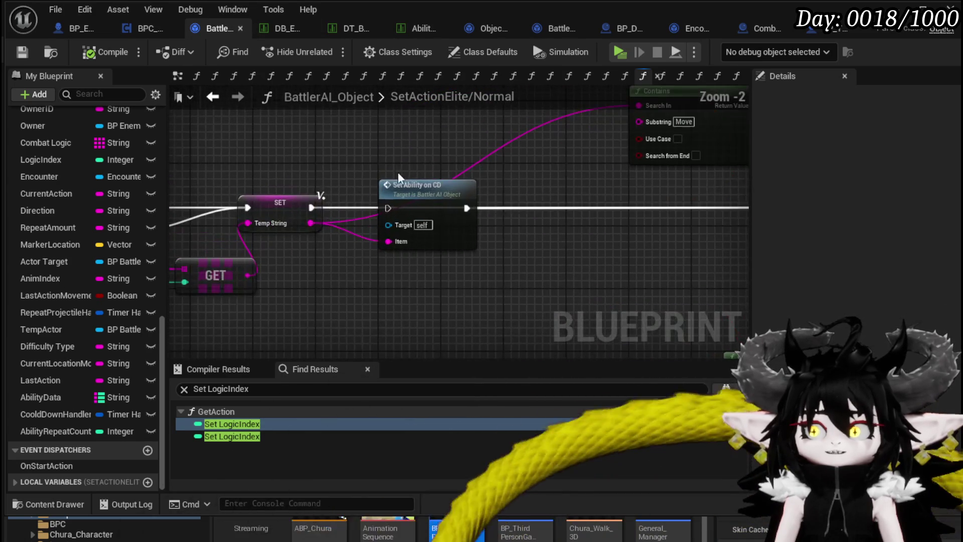
mouse_move(310, 208)
left_mouse_down()
mouse_move(396, 212)
mouse_move(390, 208)
left_mouse_up()
left_click_drag(441, 173, 501, 151)
scroll(350, 137, "down", 2)
left_click_drag(350, 138, 240, 132)
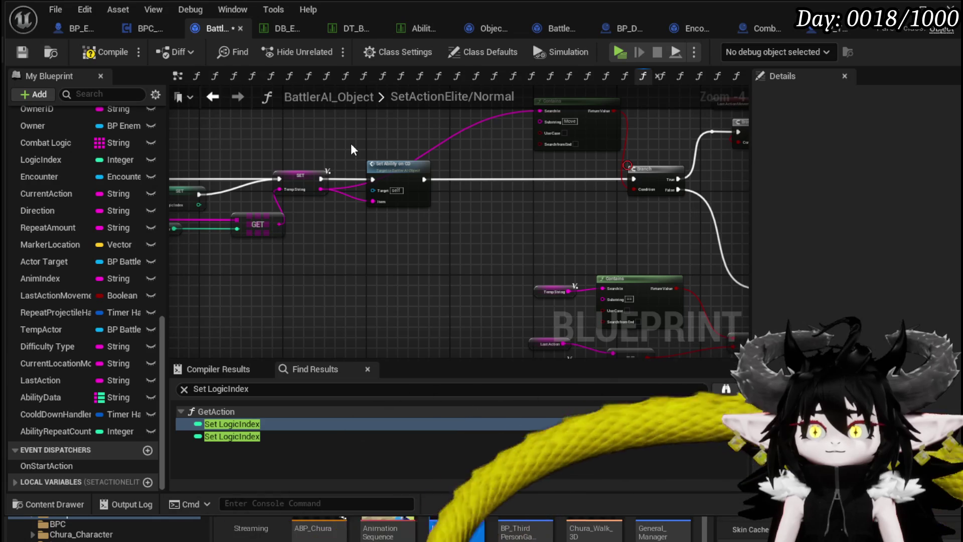
left_click(106, 52)
left_click(22, 52)
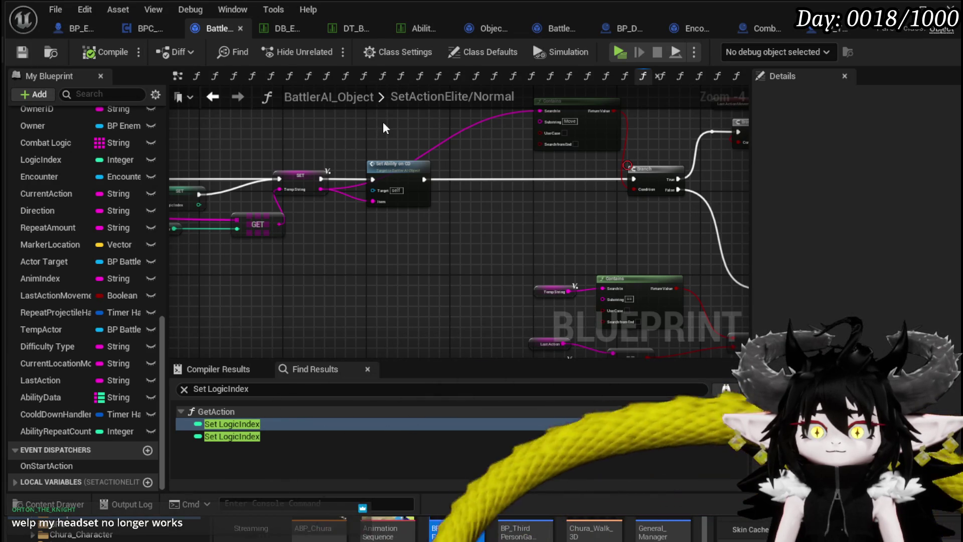
mouse_move(384, 124)
left_mouse_down()
mouse_move(559, 142)
mouse_move(526, 157)
left_mouse_up()
left_click(546, 221)
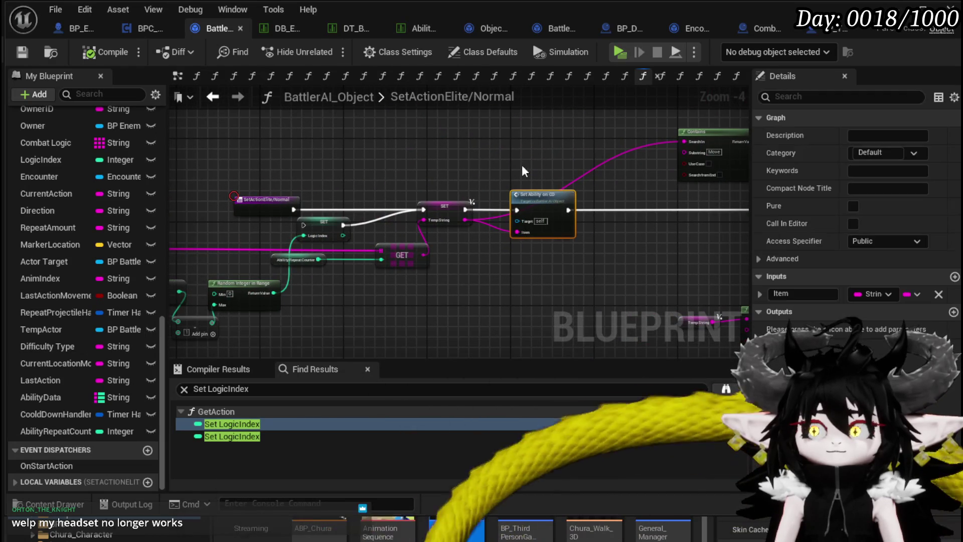